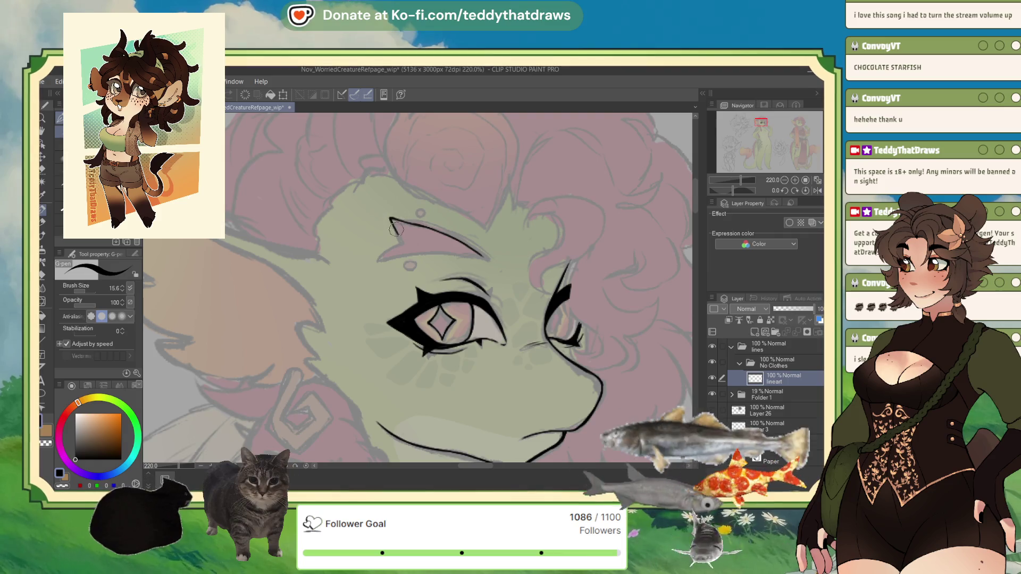
Ink the pointed forehead marking's outline, extending its upper edge and thickening its lower edge.
mouse_move(389, 218)
mouse_down()
mouse_move(380, 256)
mouse_move(399, 256)
mouse_up()
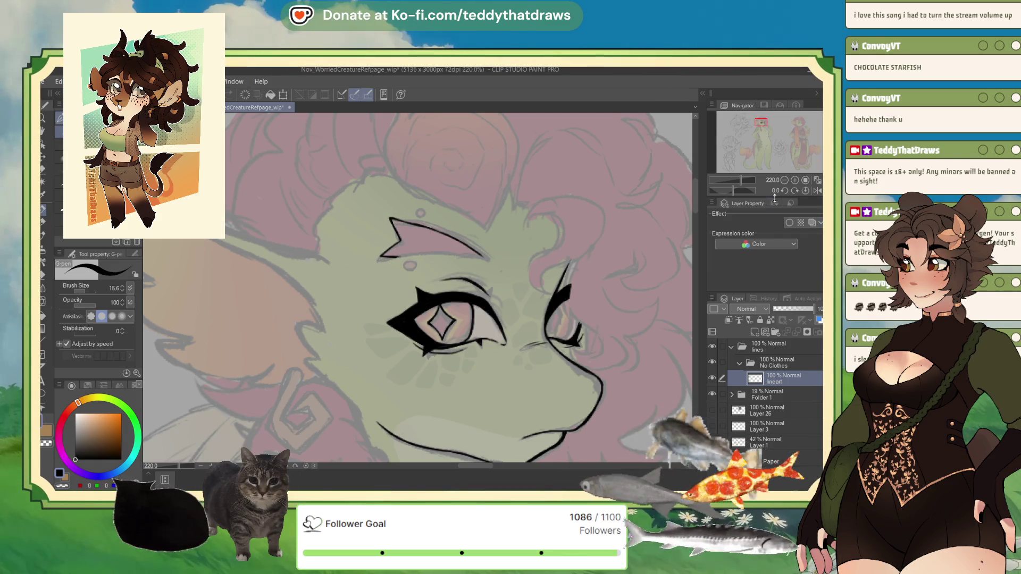
drag(732, 191, 712, 190)
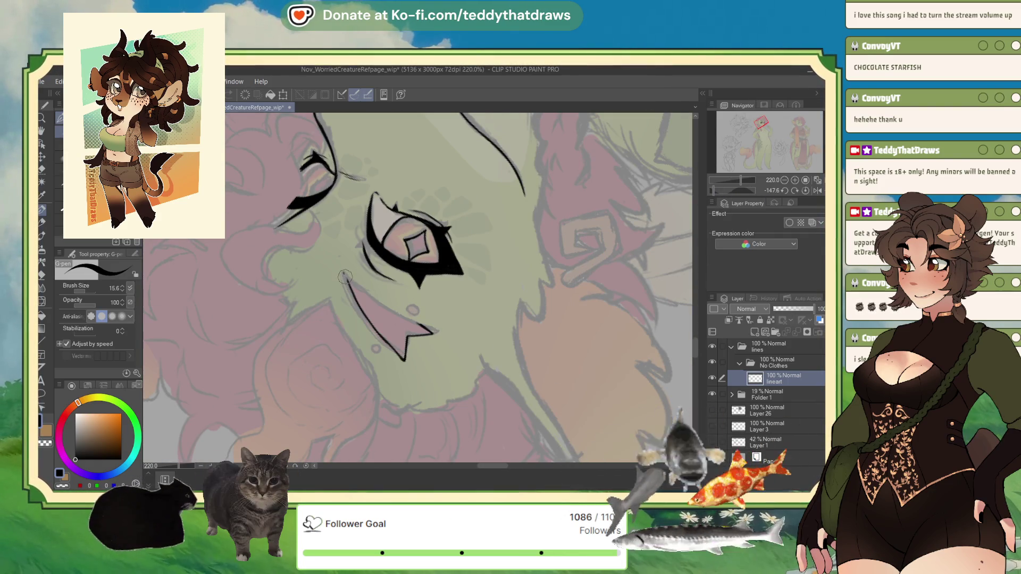
drag(343, 274, 400, 314)
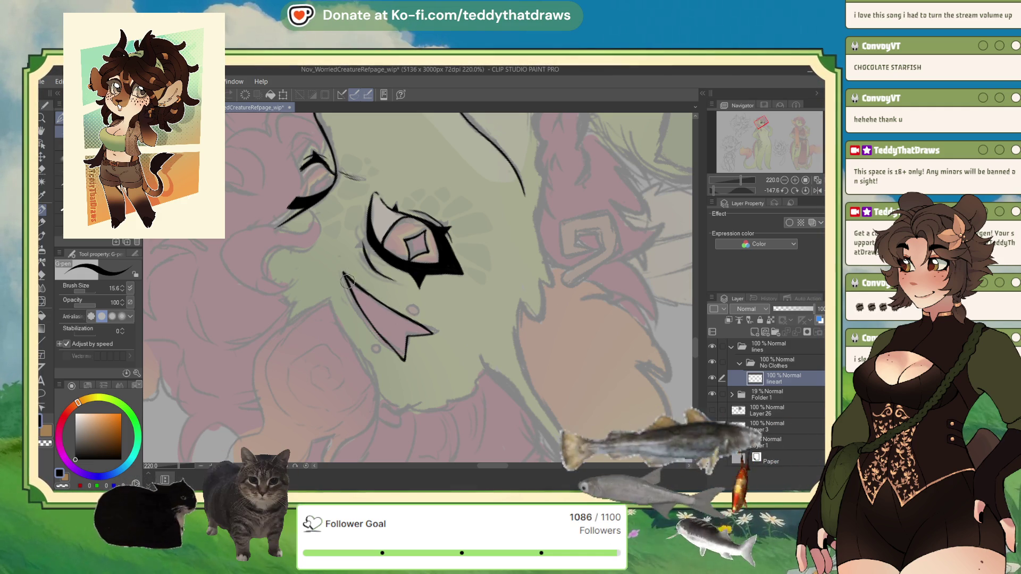
drag(347, 277, 402, 358)
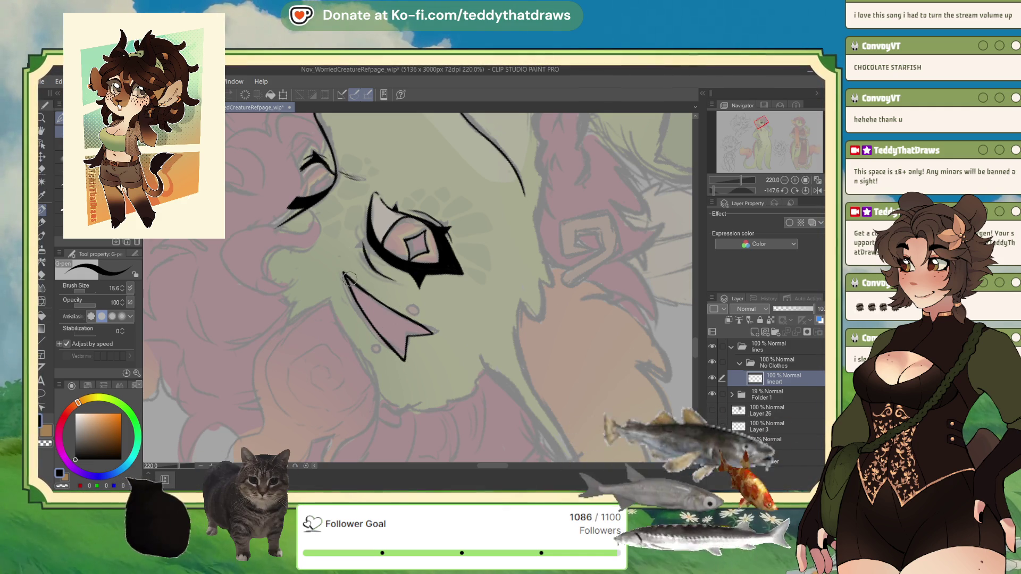
Add two small dots beside the forehead marking and return the canvas view upright.
drag(405, 305, 414, 311)
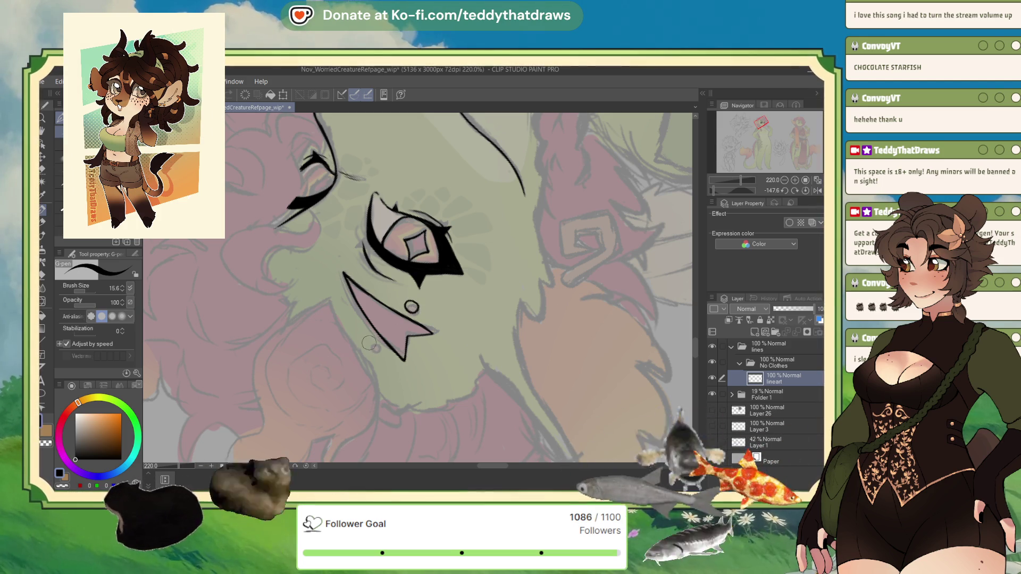
drag(374, 348, 375, 351)
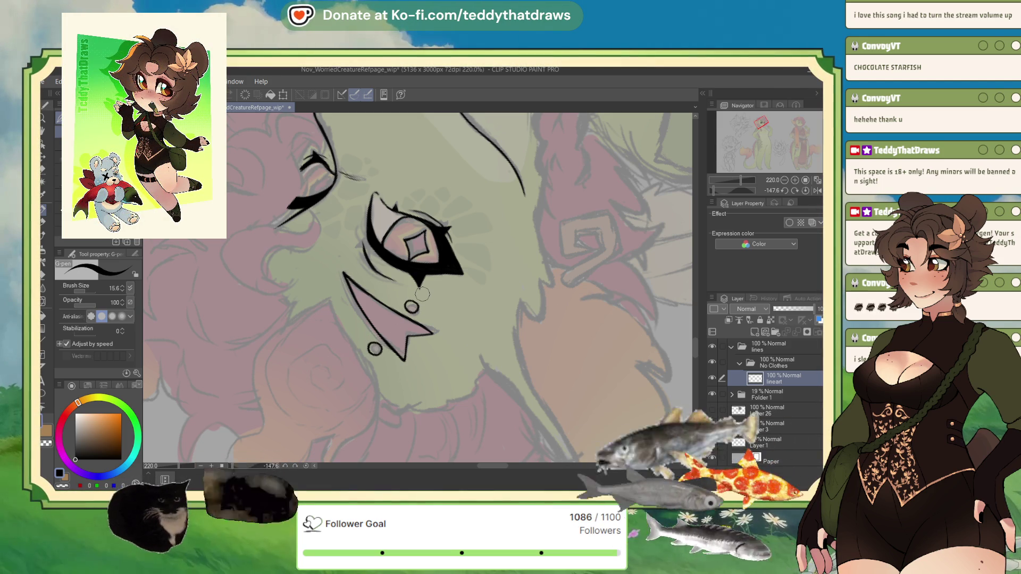
click(806, 191)
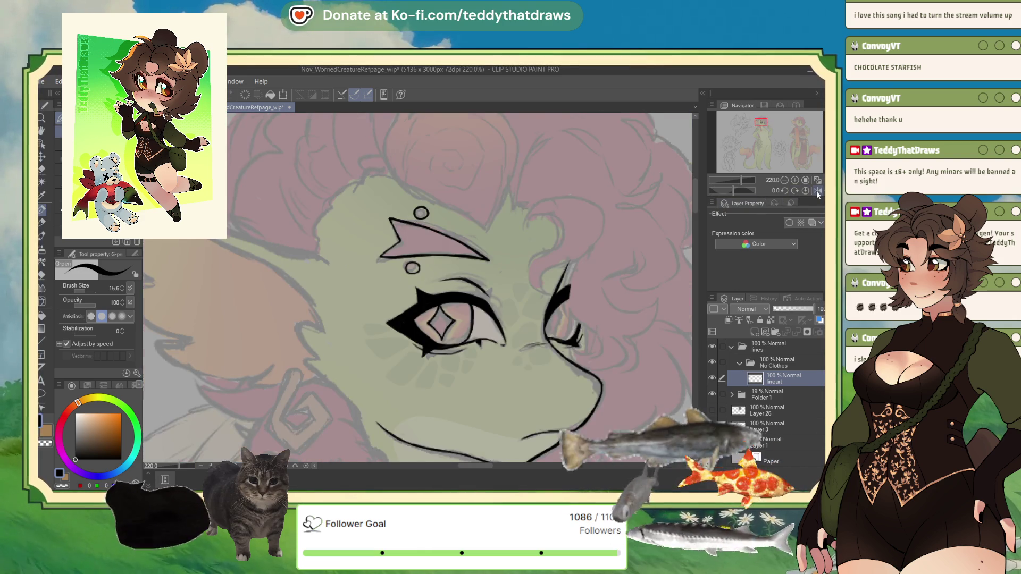
click(817, 189)
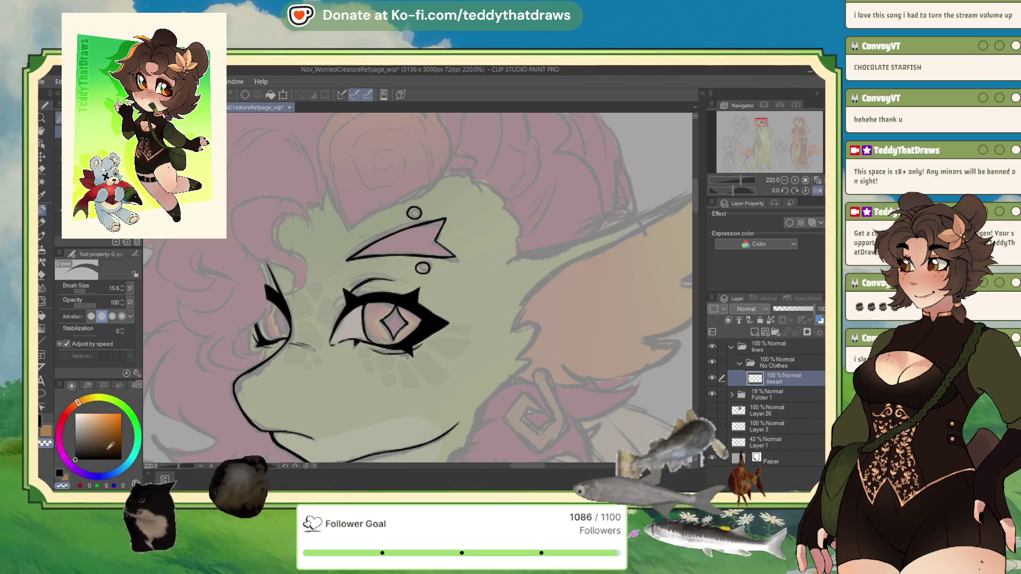
drag(729, 190, 726, 191)
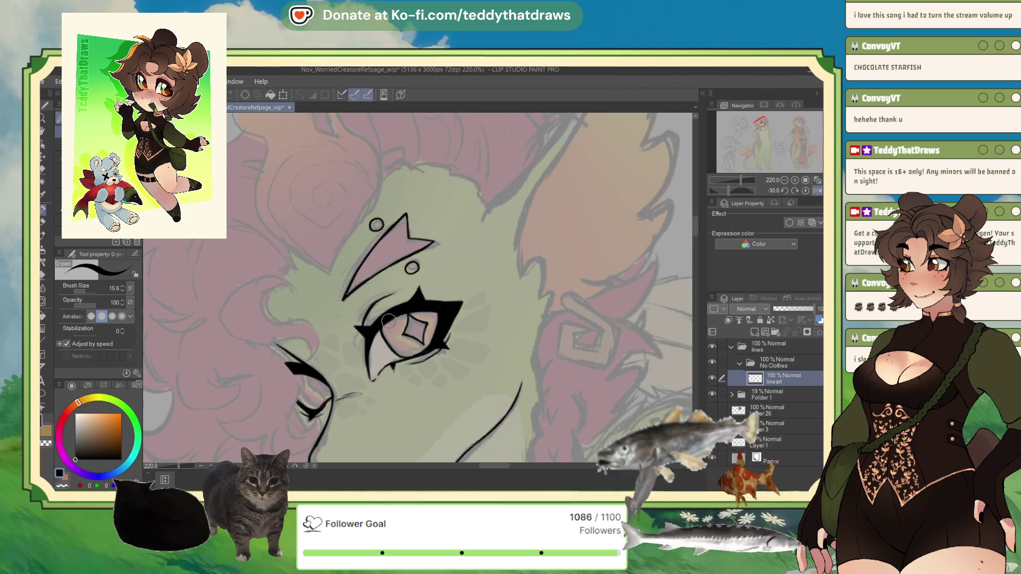
Lower Folder 1's opacity from 19% to 13%, then reselect the lineart layer.
scroll(362, 358, down, 5)
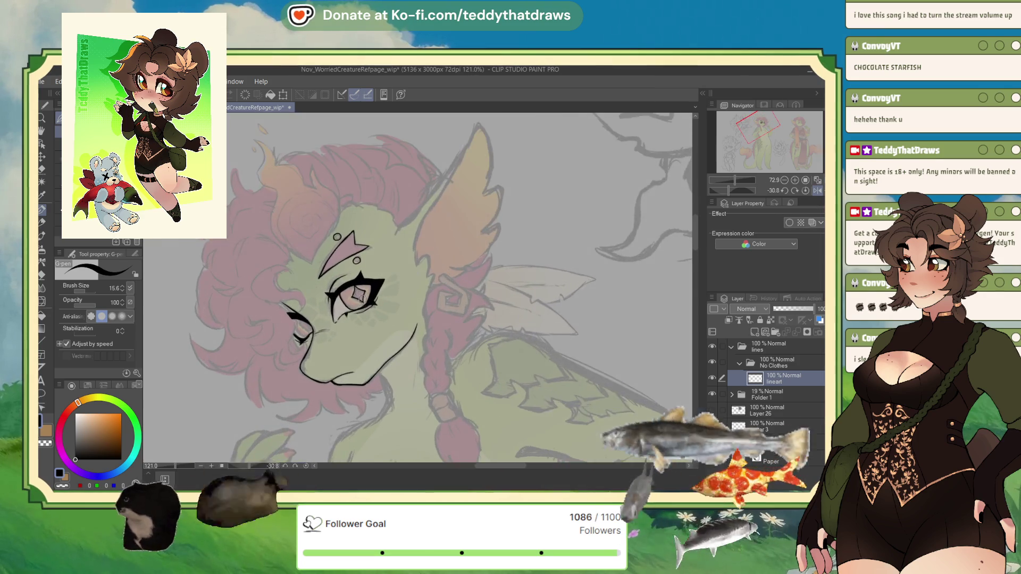
scroll(370, 303, down, 2)
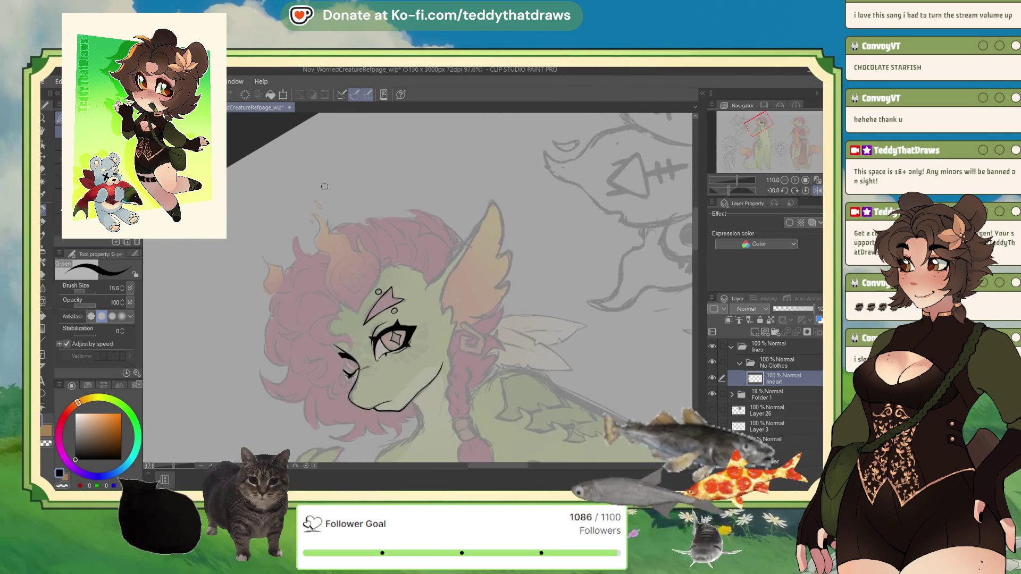
scroll(324, 186, down, 1)
click(765, 394)
drag(780, 311, 778, 311)
click(776, 378)
Ink the hair tuft's outer curve above the forehead and darken its lower part.
scroll(359, 240, up, 4)
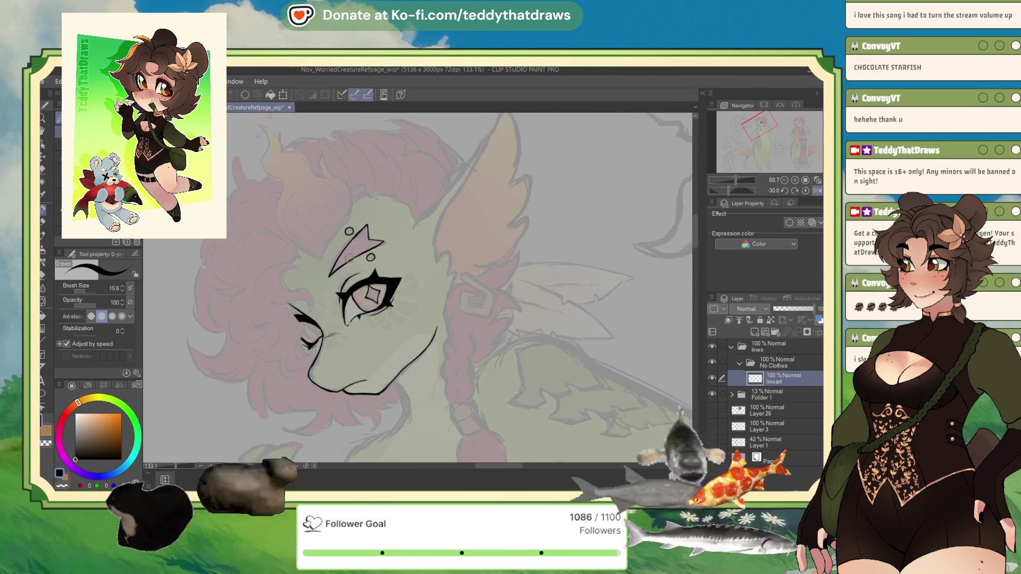
scroll(324, 285, up, 2)
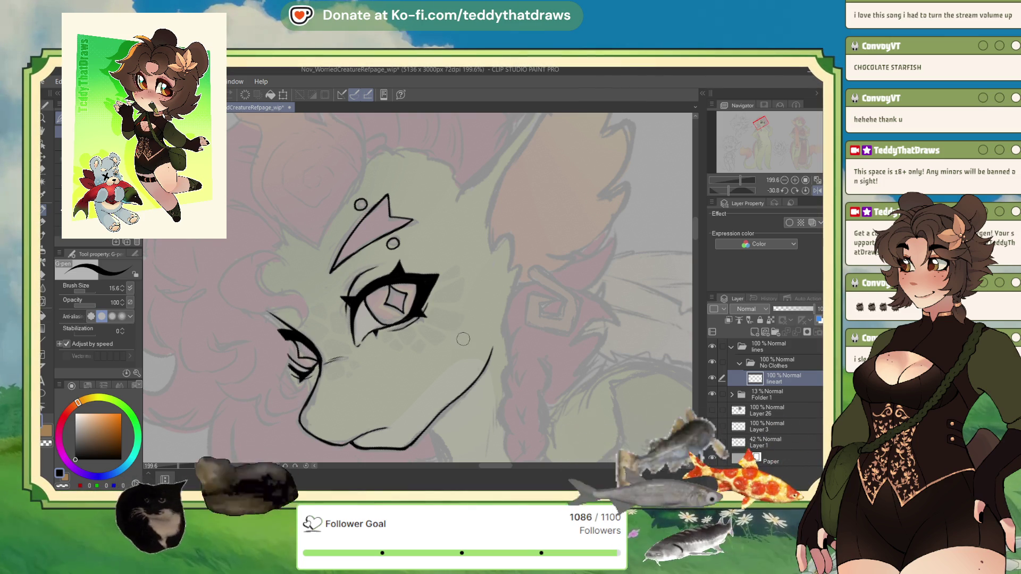
scroll(463, 339, down, 2)
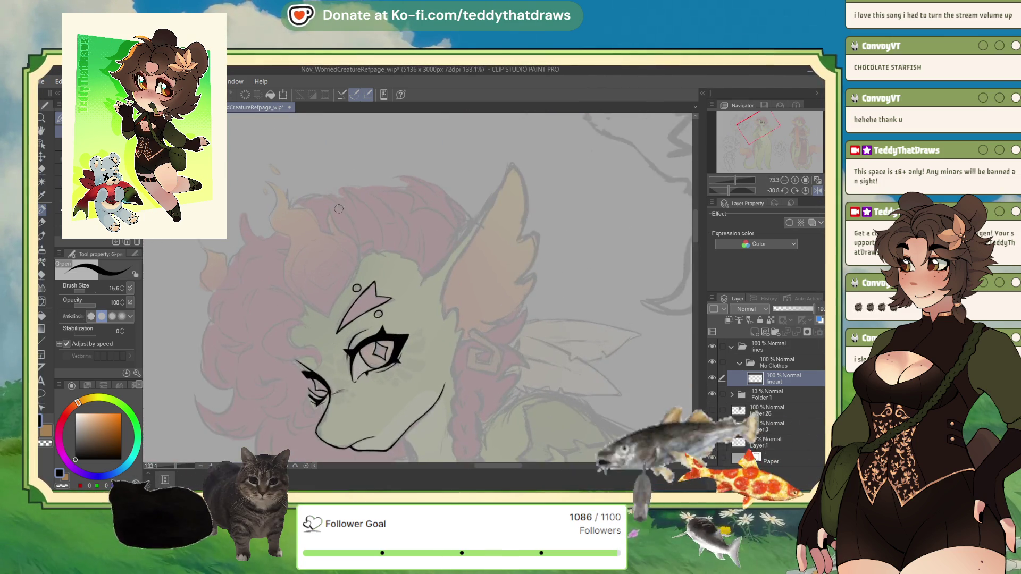
scroll(329, 199, up, 2)
mouse_move(231, 168)
mouse_down()
mouse_move(245, 197)
mouse_move(234, 228)
mouse_move(266, 263)
mouse_move(254, 290)
mouse_move(305, 364)
mouse_move(322, 368)
mouse_up()
drag(266, 341, 311, 363)
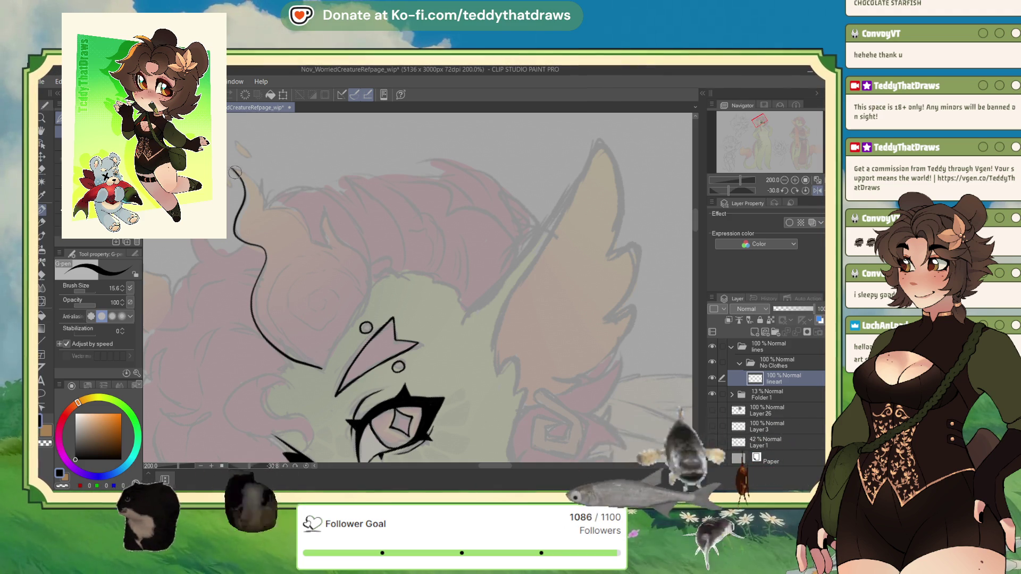
Ink the flame tuft's top and right edge, then switch the pen to transparent colour.
drag(232, 169, 248, 178)
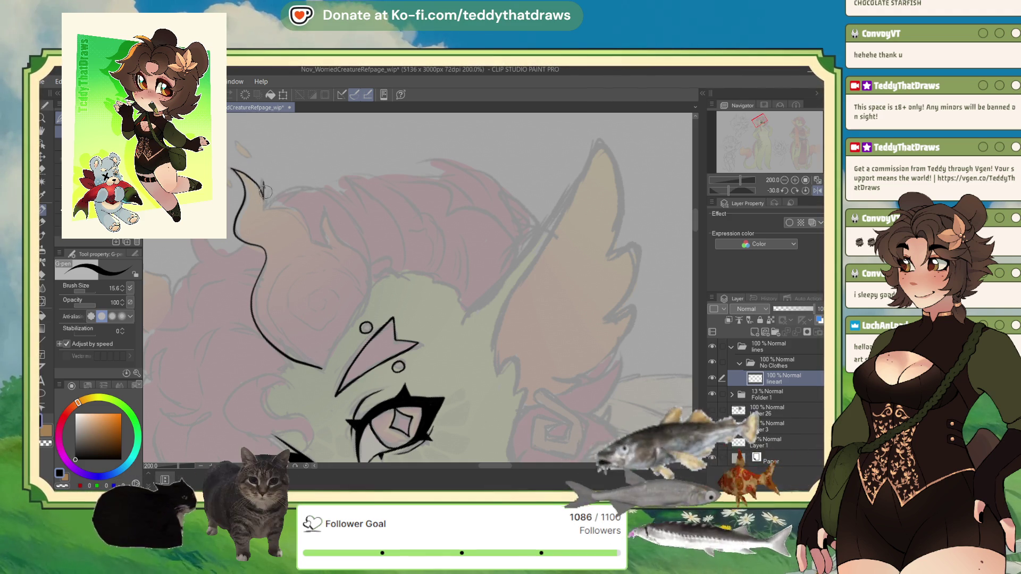
mouse_move(266, 204)
mouse_down()
mouse_move(307, 222)
mouse_move(312, 240)
mouse_up()
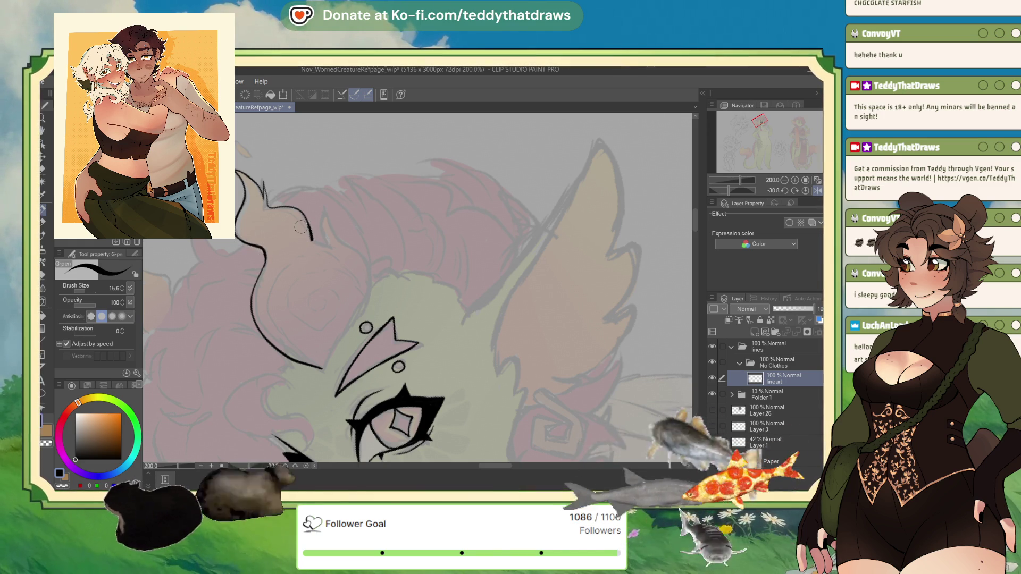
click(818, 191)
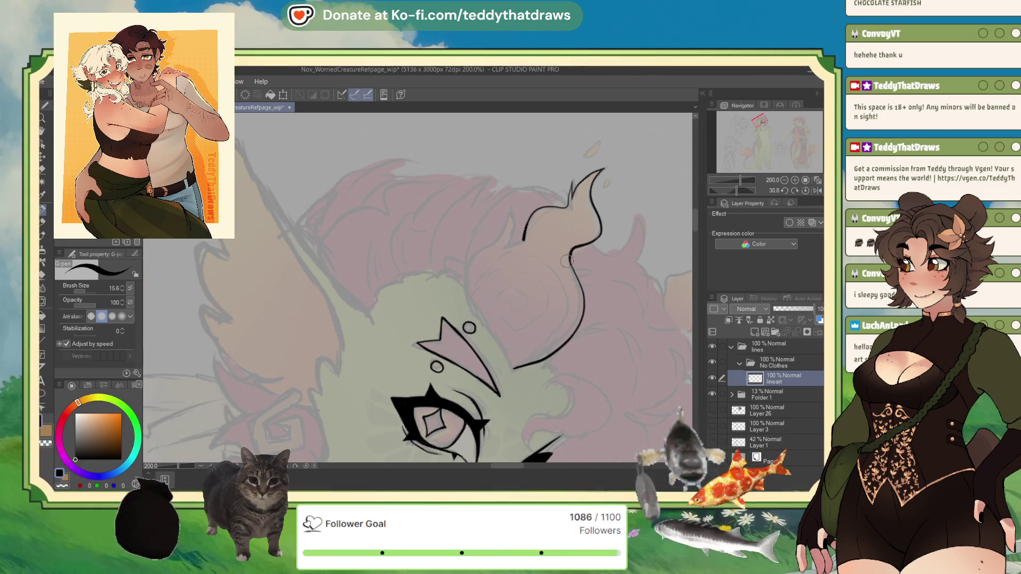
drag(571, 254, 578, 277)
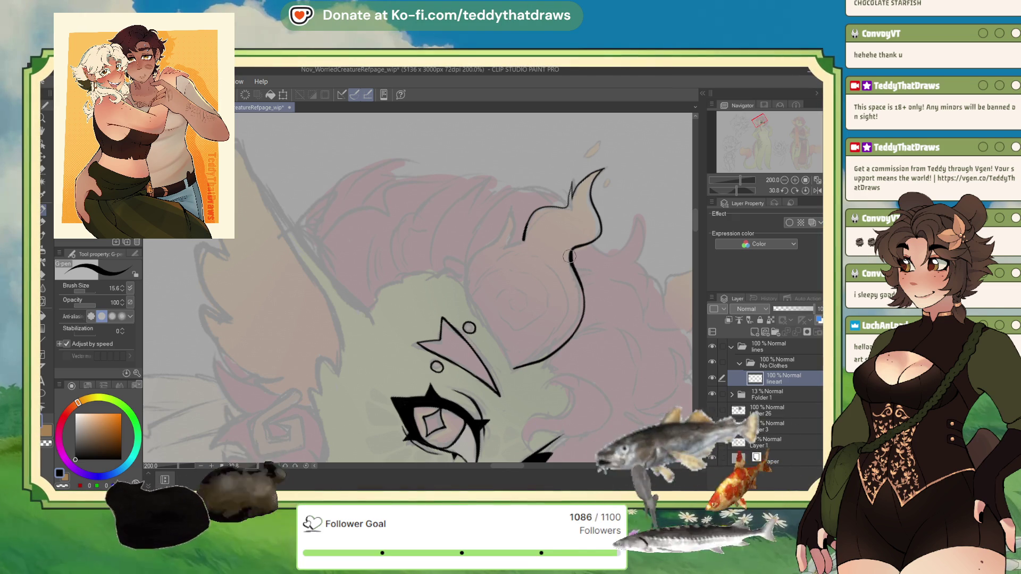
click(62, 485)
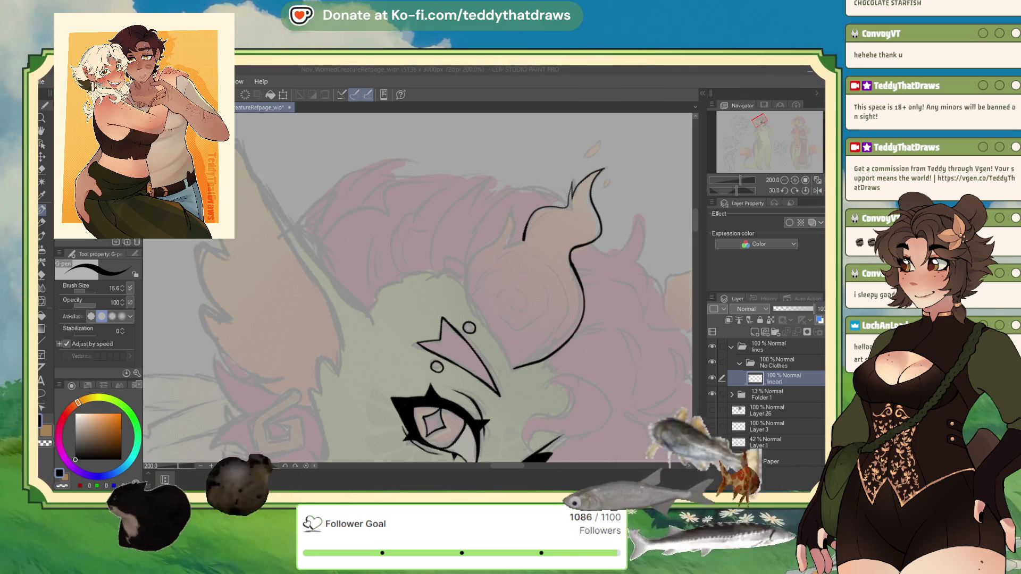
scroll(468, 240, down, 3)
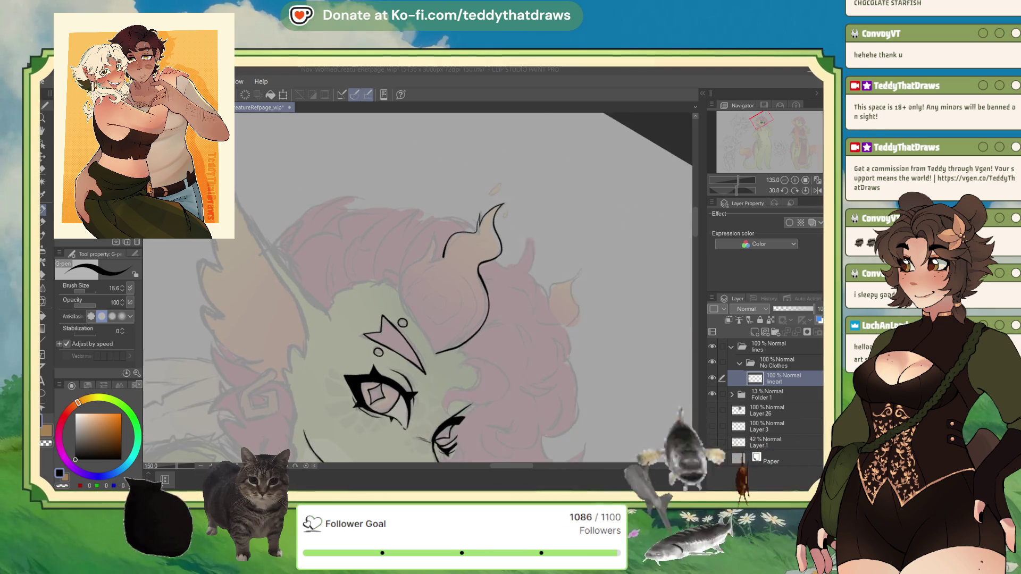
Add a spiky inner flick, close the flame tuft's base, and start a curl inside it.
scroll(426, 268, up, 5)
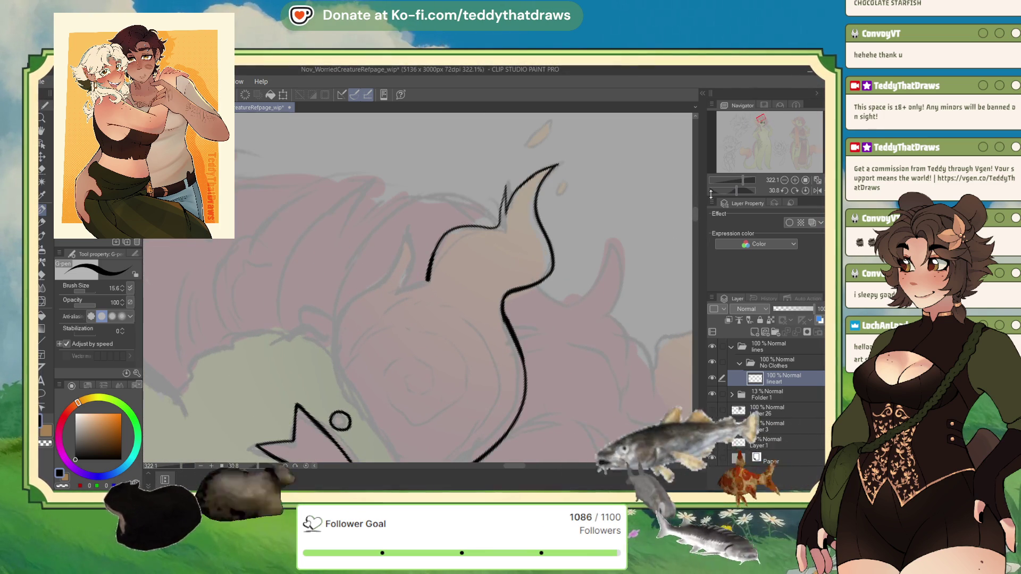
drag(741, 189, 729, 189)
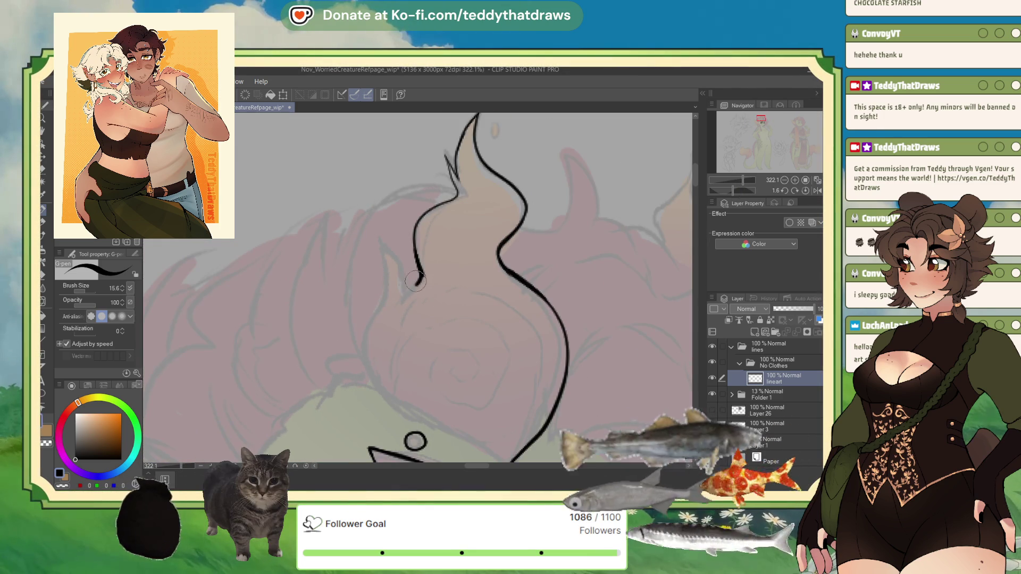
mouse_move(409, 291)
mouse_down()
mouse_move(381, 242)
mouse_move(384, 293)
mouse_move(362, 351)
mouse_move(373, 396)
mouse_move(478, 446)
mouse_up()
scroll(274, 217, down, 1)
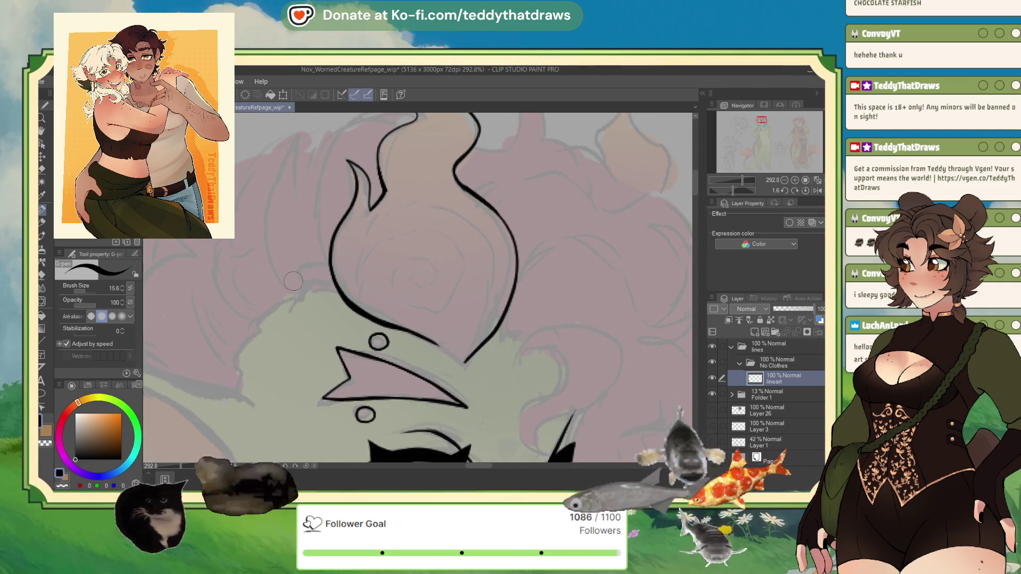
drag(419, 341, 460, 363)
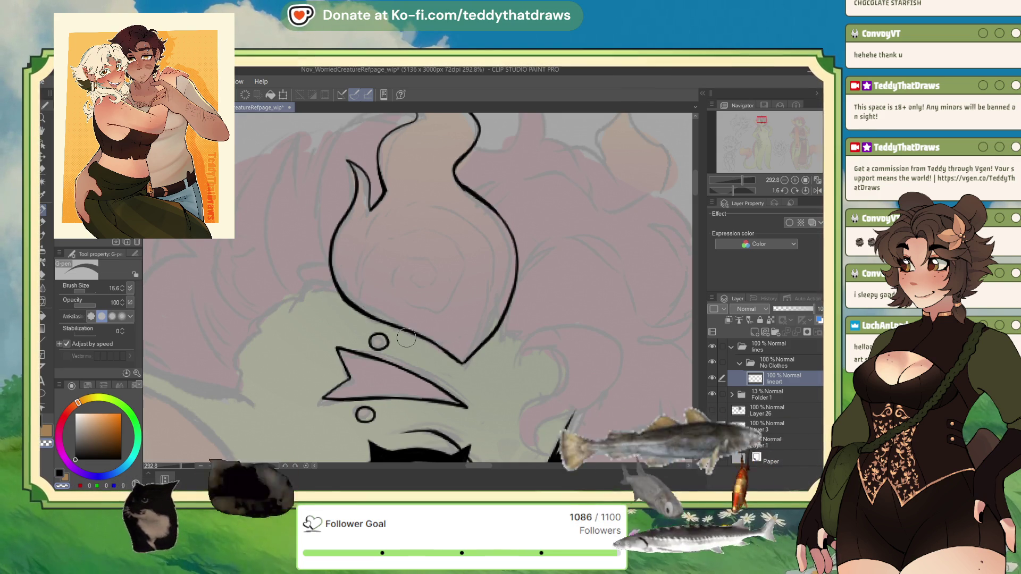
scroll(326, 369, down, 3)
scroll(437, 201, up, 2)
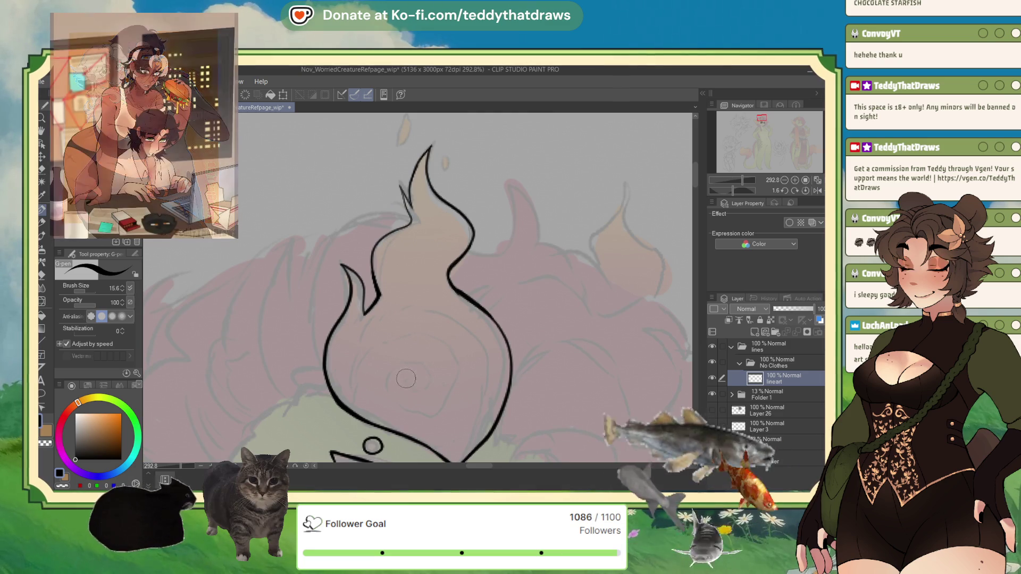
mouse_move(407, 366)
mouse_down()
mouse_move(398, 406)
mouse_move(409, 412)
mouse_move(428, 411)
mouse_move(453, 370)
mouse_up()
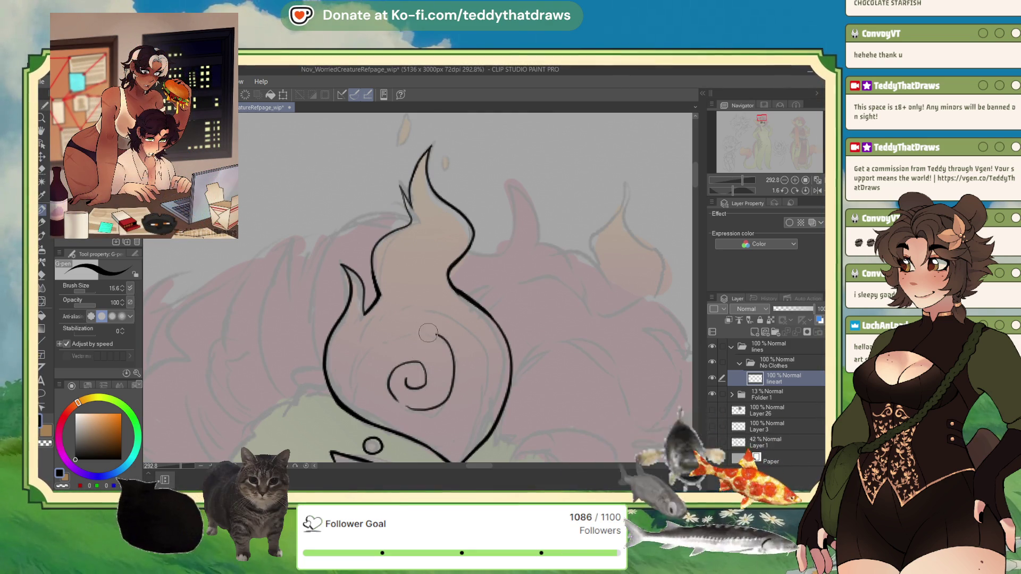
Extend the tuft's curl into a full spiral and ink the flame's lower-right inner edge.
drag(366, 356, 359, 399)
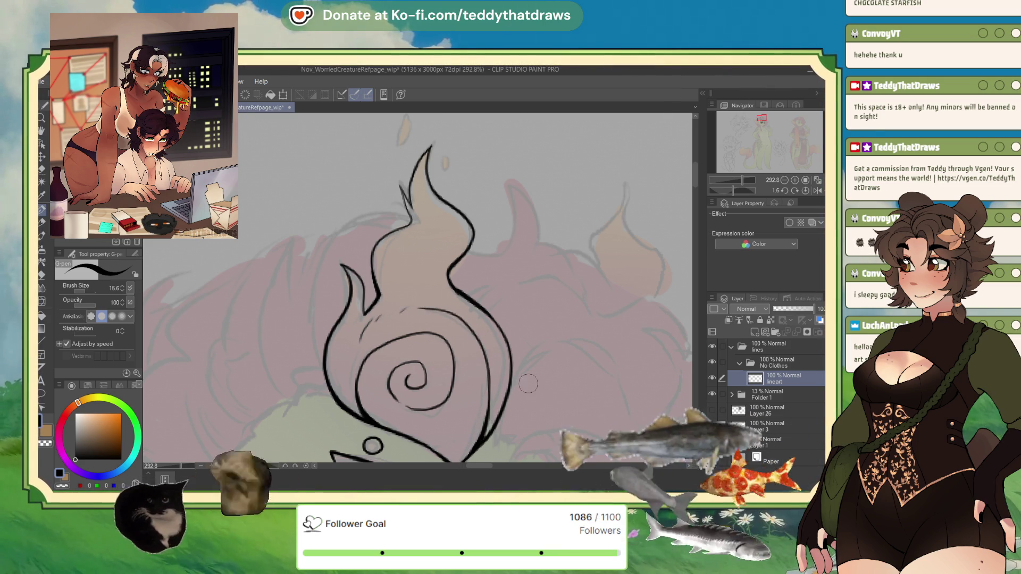
click(817, 190)
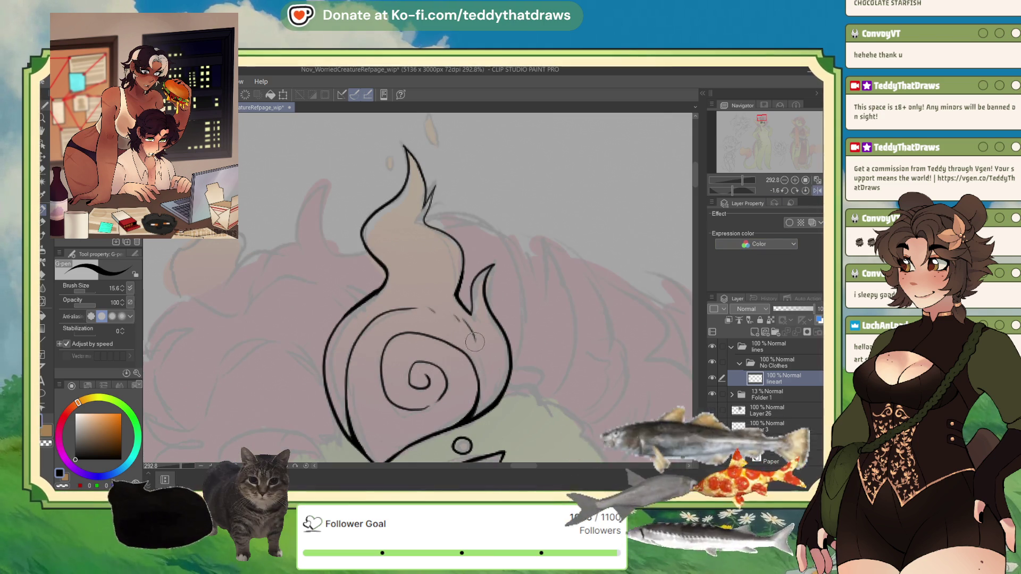
drag(475, 351, 478, 400)
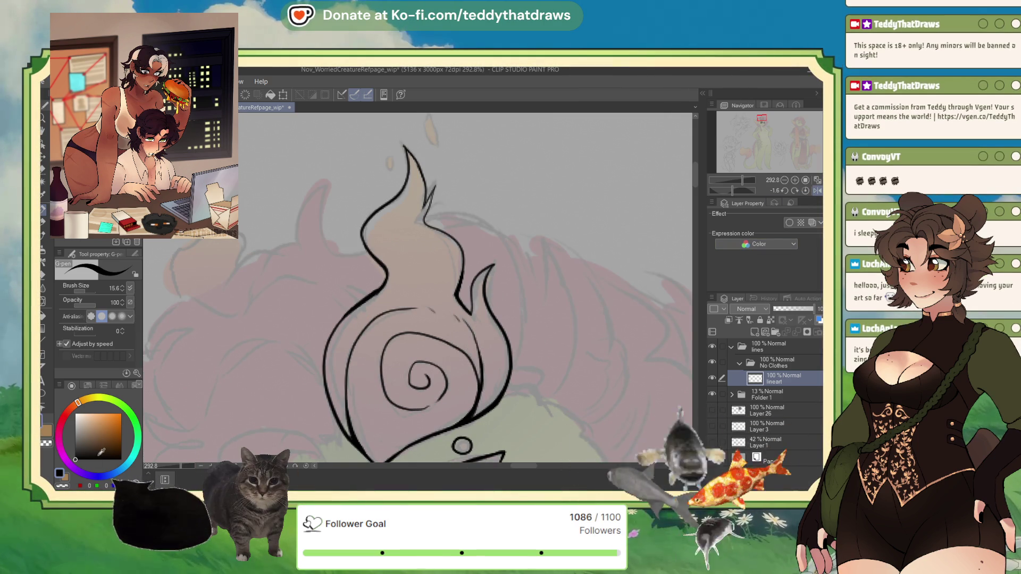
key(c)
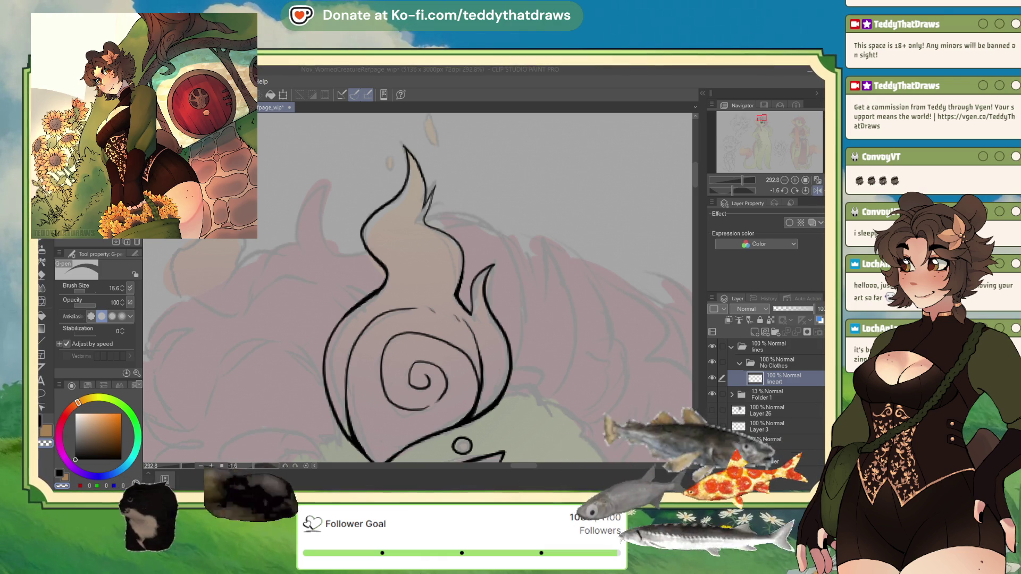
key(alt+Tab)
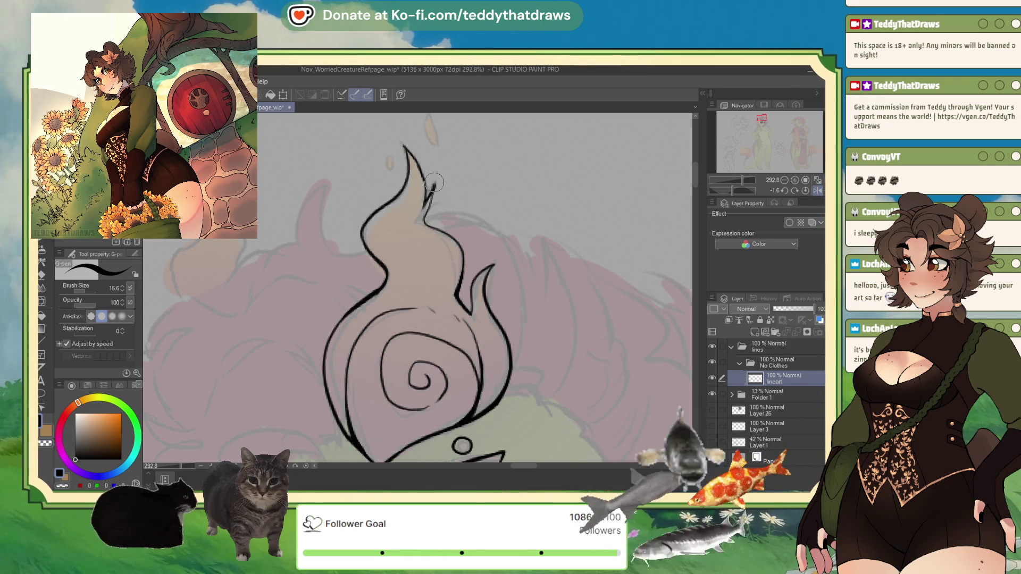
Ink the flame's inner tip and right inner edge, erasing stray sketch marks inside it.
drag(434, 182, 430, 204)
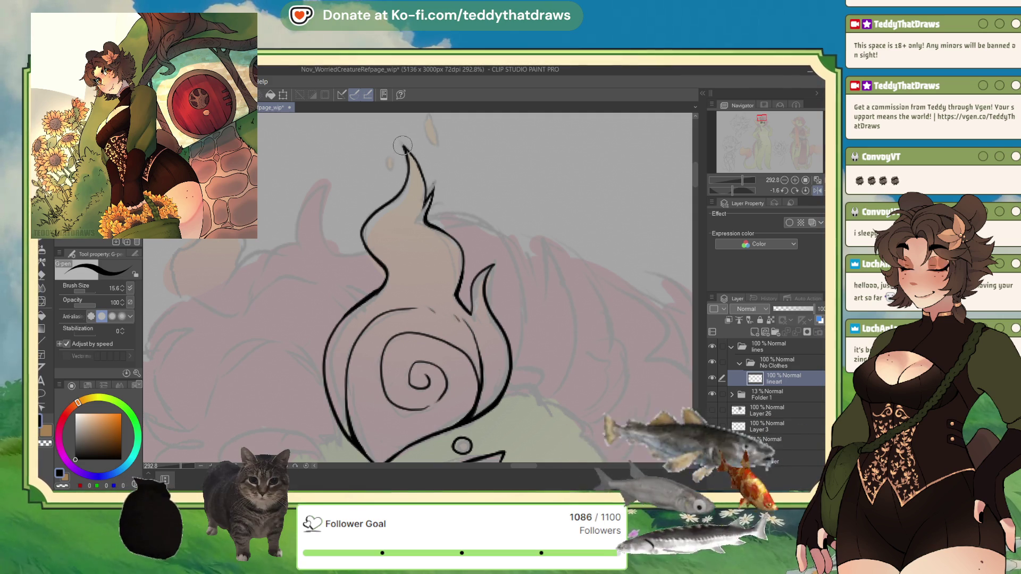
drag(403, 144, 424, 202)
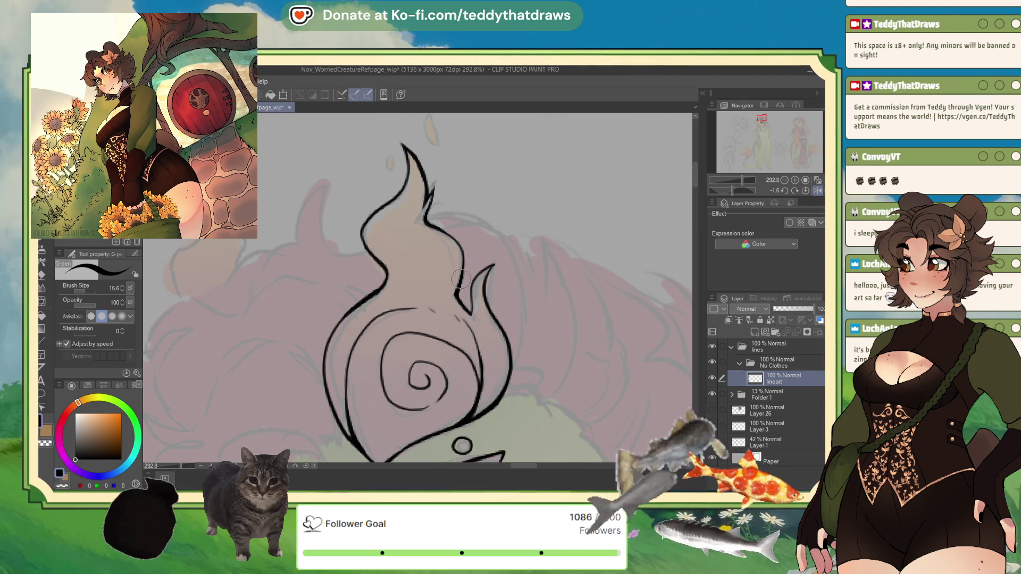
drag(470, 293, 471, 304)
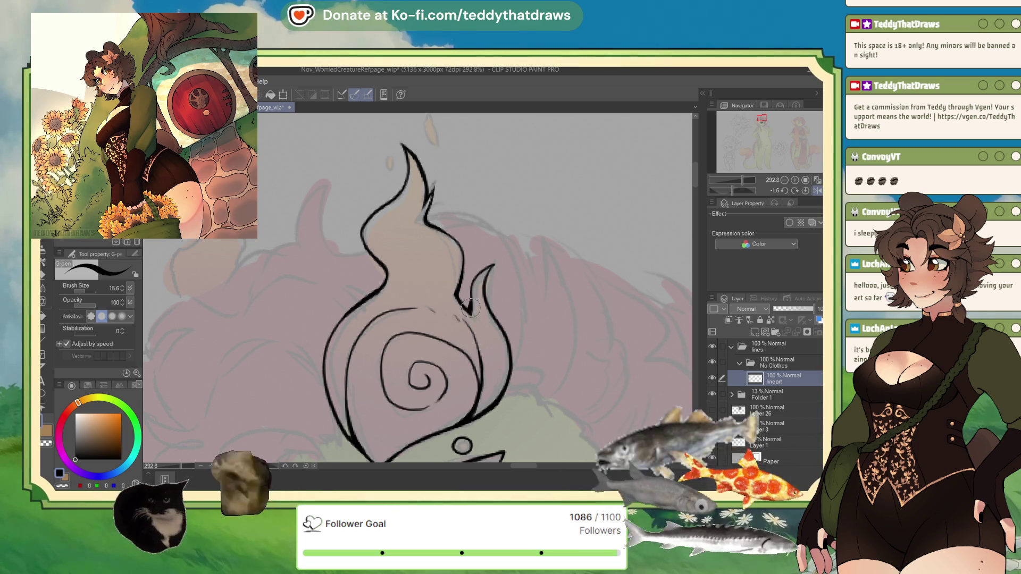
key(c)
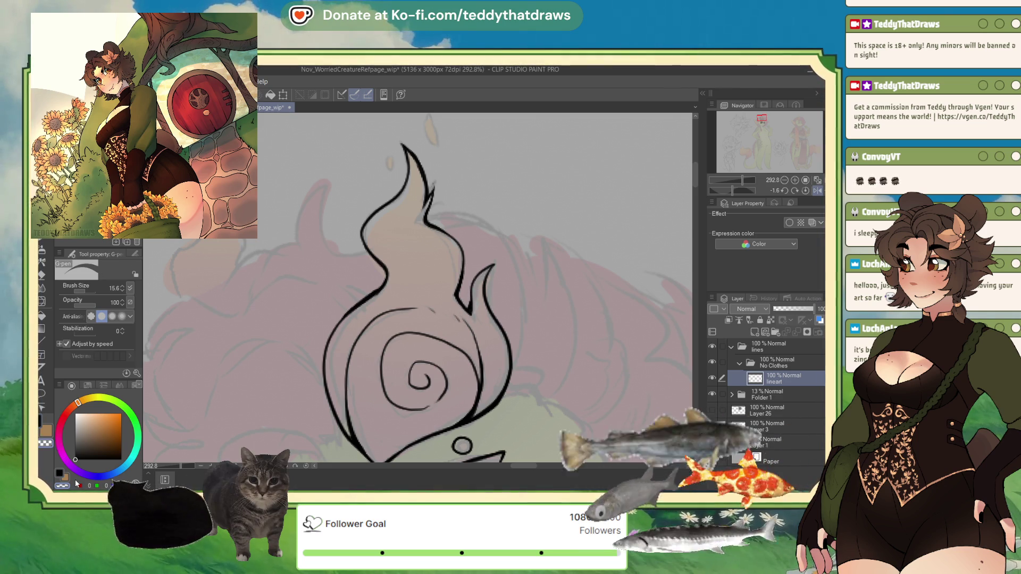
mouse_move(447, 308)
mouse_down()
mouse_move(432, 306)
mouse_move(439, 314)
mouse_up()
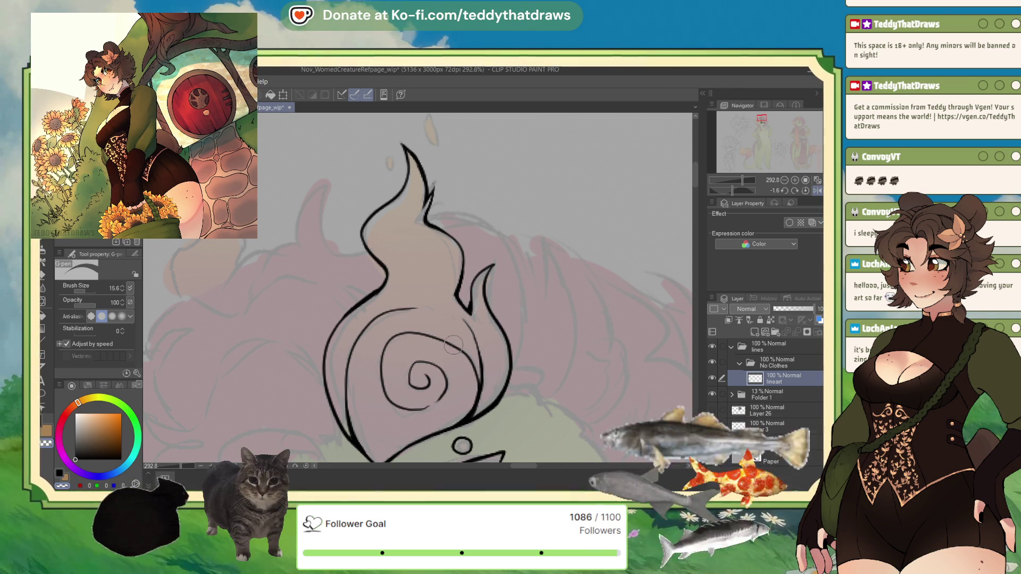
key(c)
Add inner lines along the flame's left edge, lower-left stroke and left notch.
click(818, 191)
drag(361, 322, 337, 404)
mouse_move(351, 367)
mouse_down()
mouse_move(343, 415)
mouse_move(356, 420)
mouse_up()
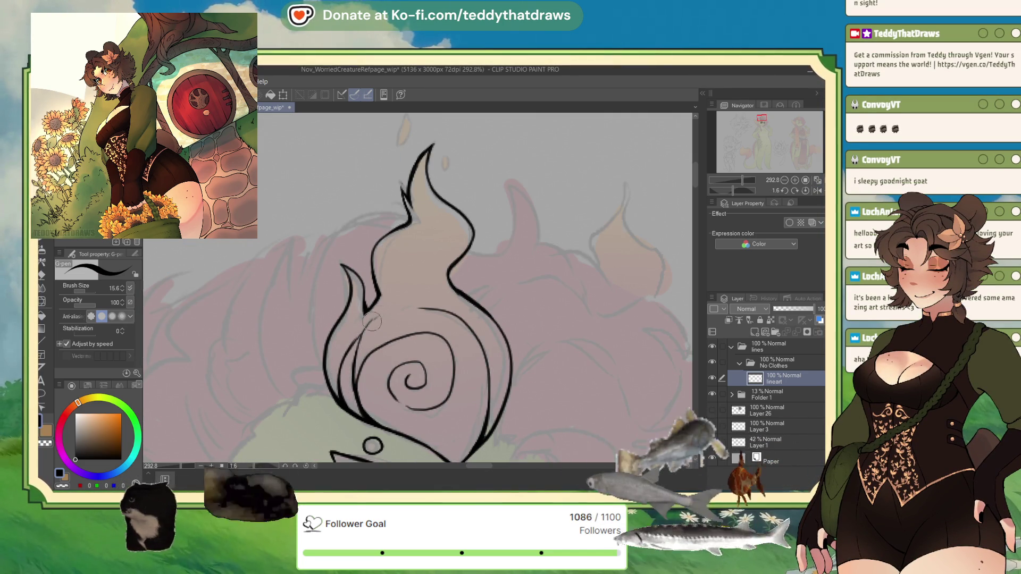
drag(382, 242, 372, 314)
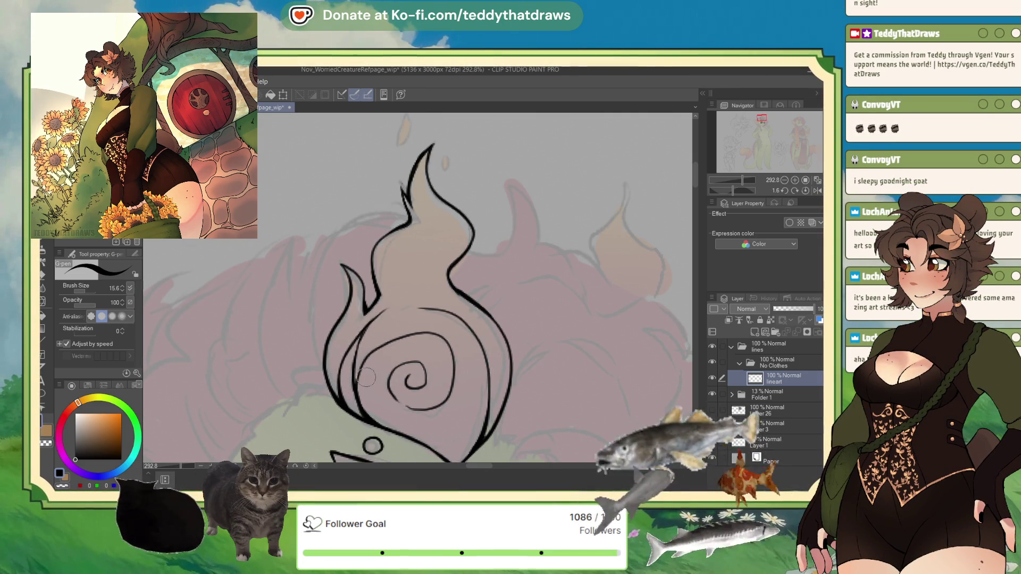
scroll(364, 259, down, 3)
scroll(365, 259, down, 1)
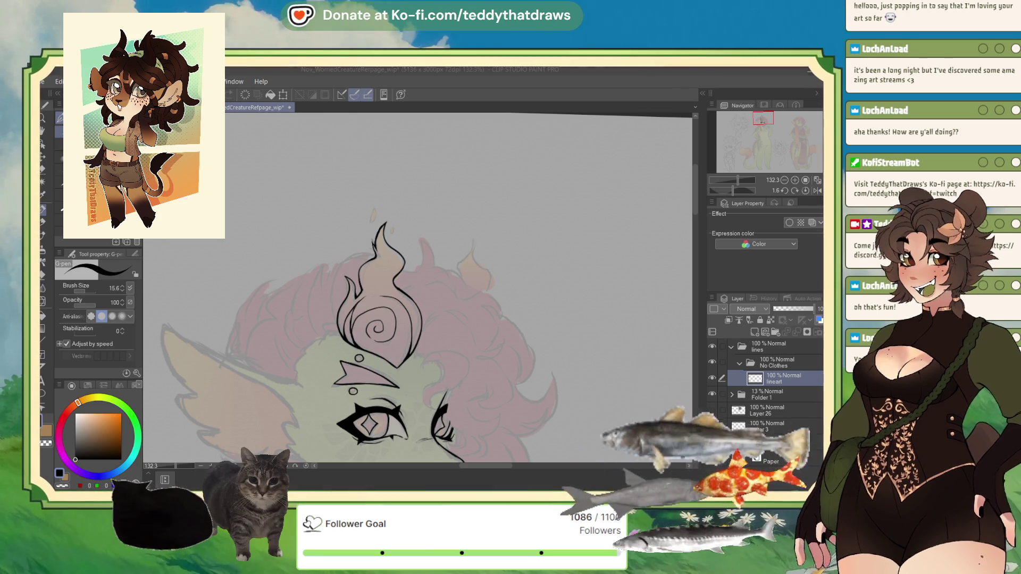
Ink a curved hair-curl line beside the forehead marking and extend it downward.
click(818, 192)
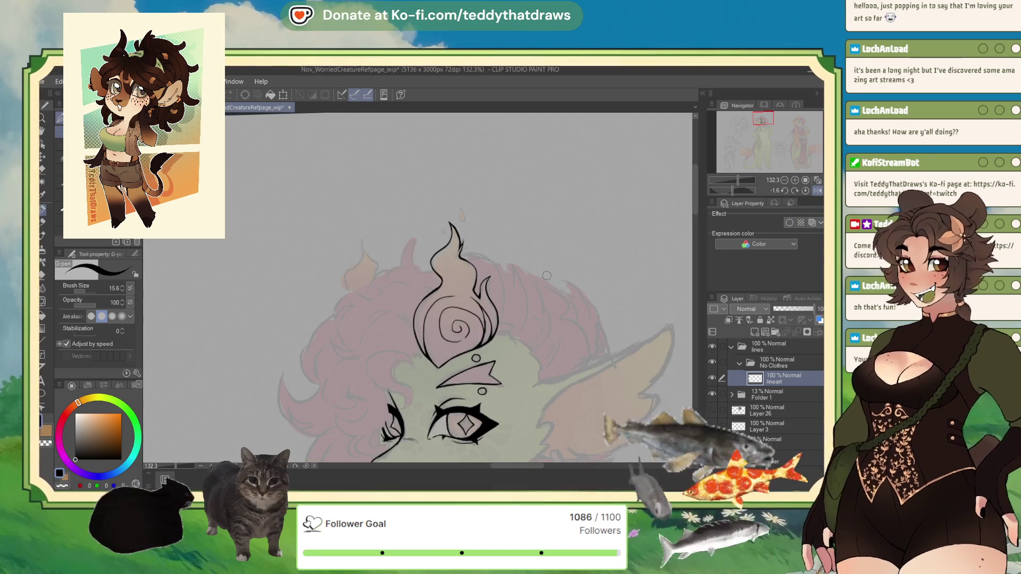
scroll(468, 222, up, 4)
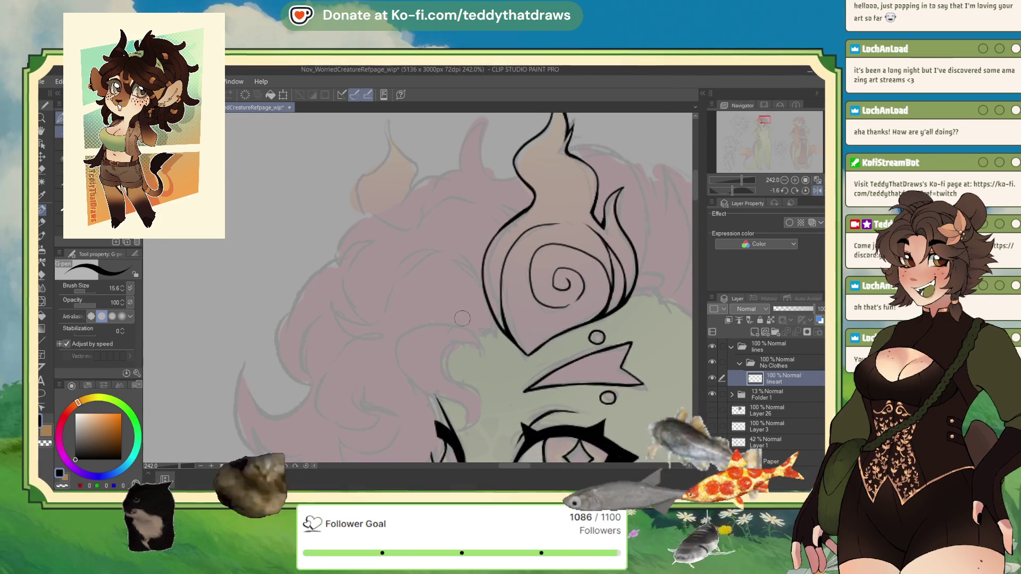
mouse_move(475, 327)
mouse_down()
mouse_move(395, 342)
mouse_move(401, 387)
mouse_move(441, 398)
mouse_move(466, 420)
mouse_up()
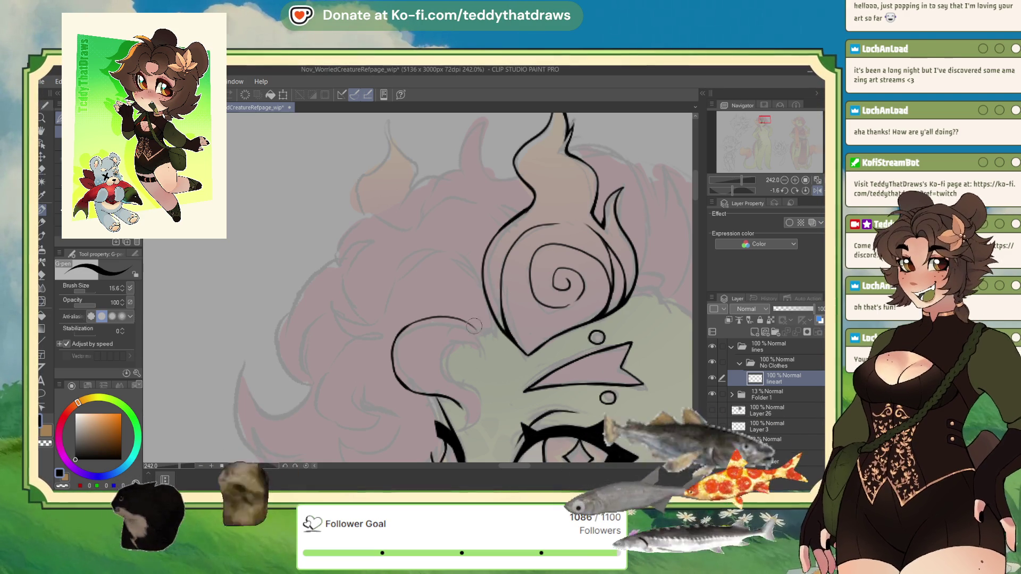
mouse_move(467, 322)
mouse_down()
mouse_move(484, 343)
mouse_move(451, 376)
mouse_move(480, 409)
mouse_up()
Continue the hair curl down to the eye's outer corner and thicken its outer edge.
key(h)
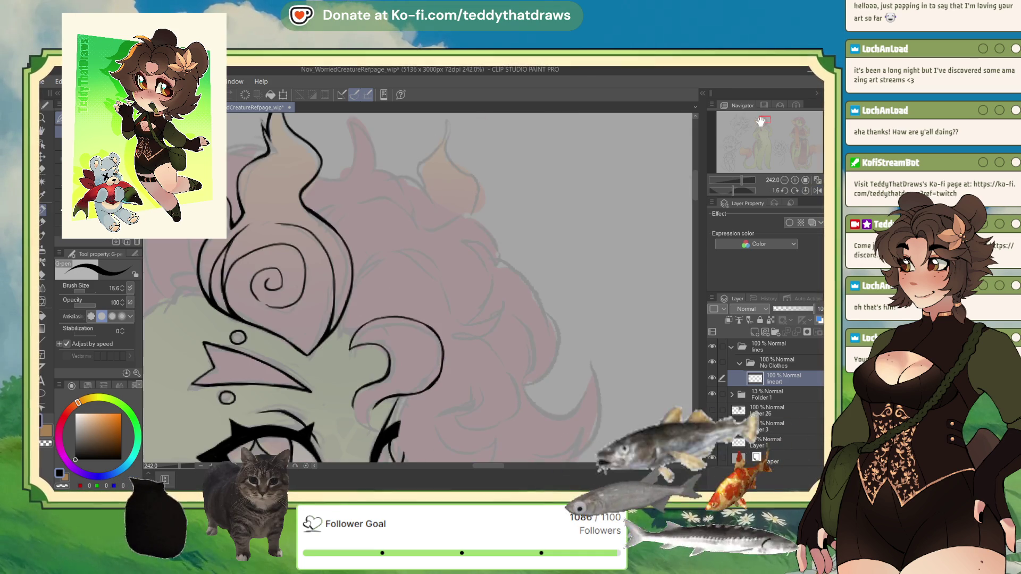
mouse_move(392, 281)
mouse_down()
mouse_move(378, 309)
mouse_move(402, 321)
mouse_up()
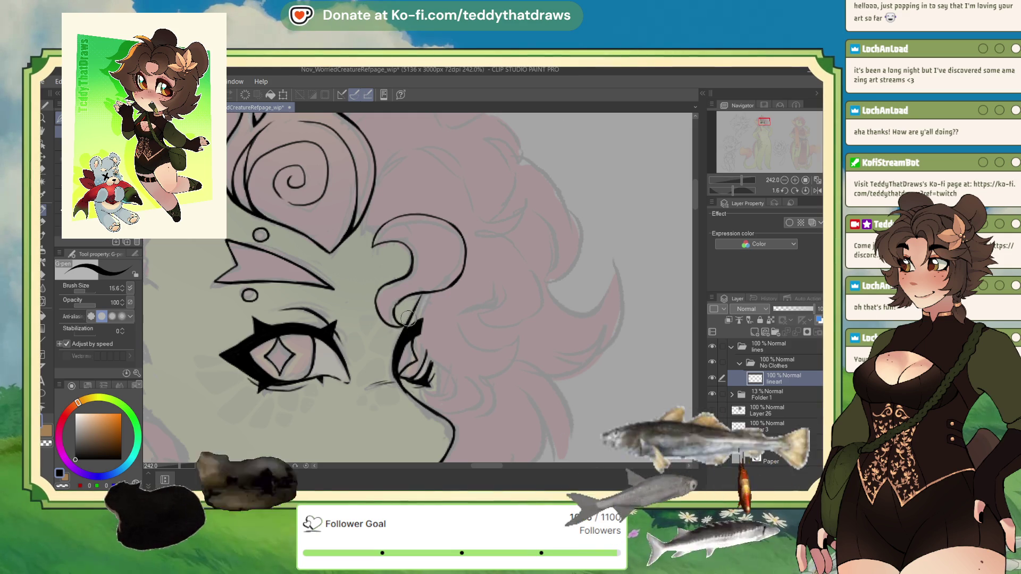
drag(408, 307, 419, 330)
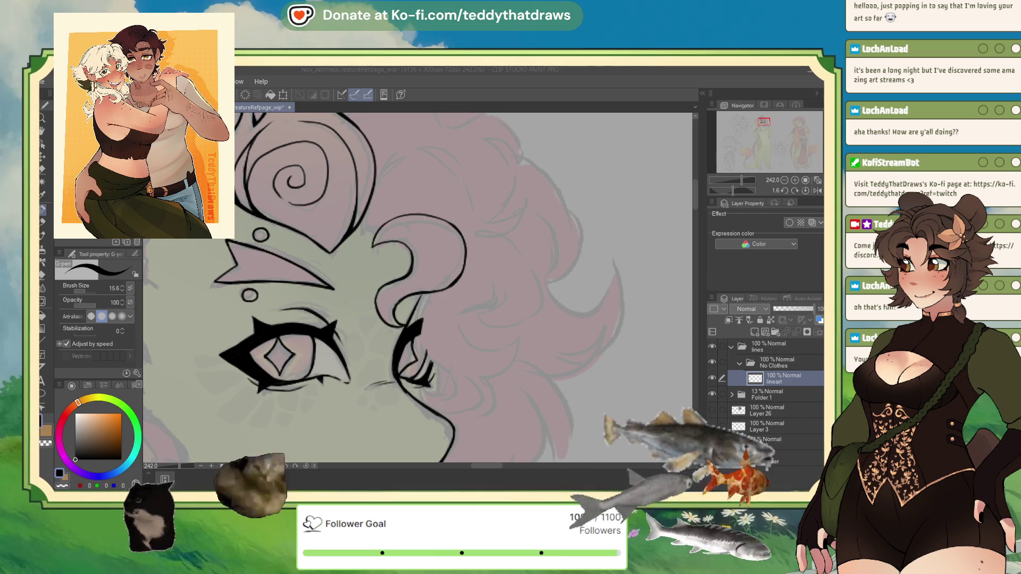
drag(397, 290, 380, 301)
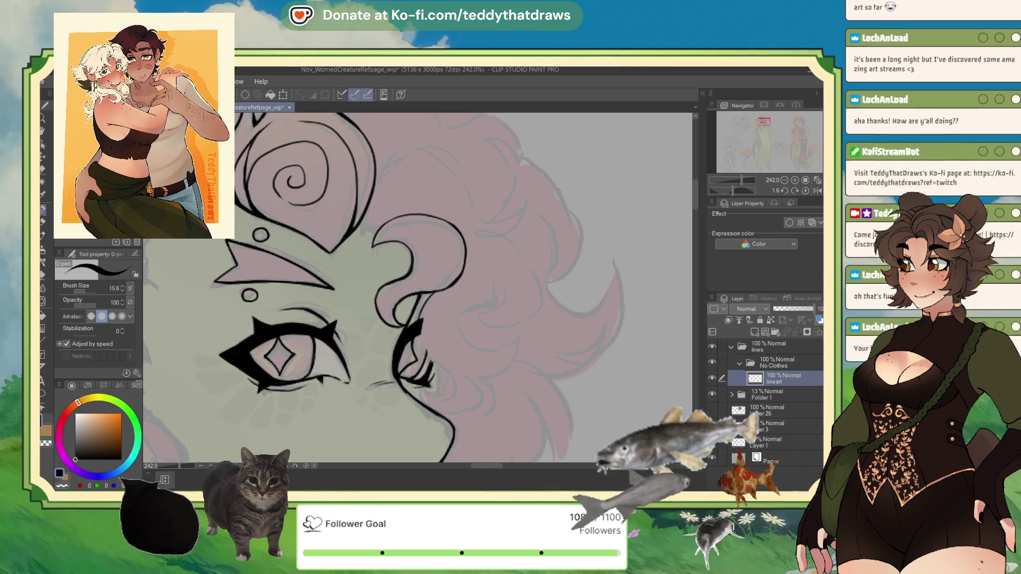
drag(427, 294, 429, 354)
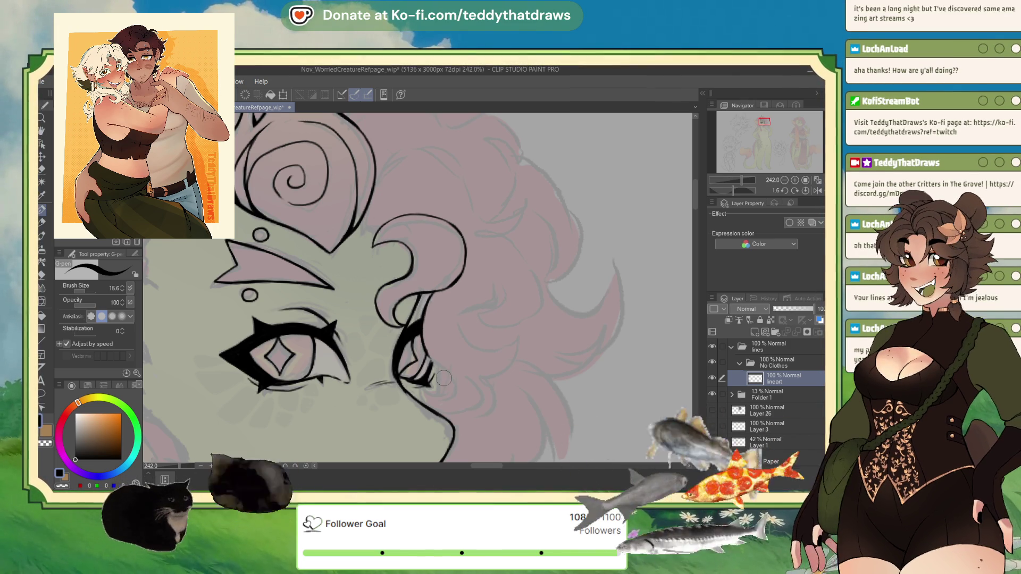
drag(732, 191, 750, 190)
mouse_move(367, 212)
mouse_down()
mouse_move(354, 227)
mouse_move(362, 224)
mouse_move(361, 243)
mouse_up()
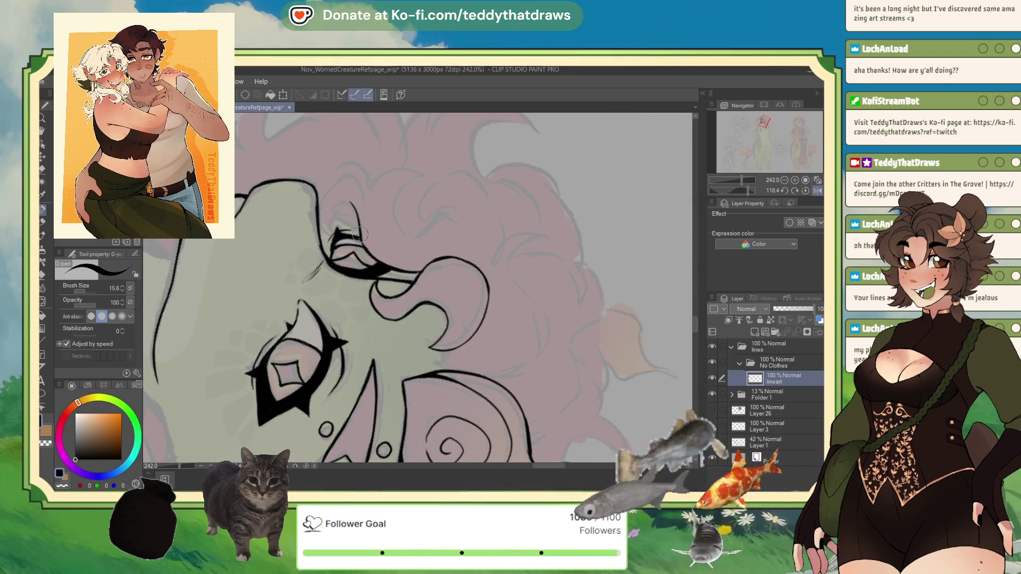
Ink an arch above the eye and several curved hair strands to its left.
mouse_move(352, 208)
mouse_down()
mouse_move(329, 218)
mouse_move(333, 227)
mouse_up()
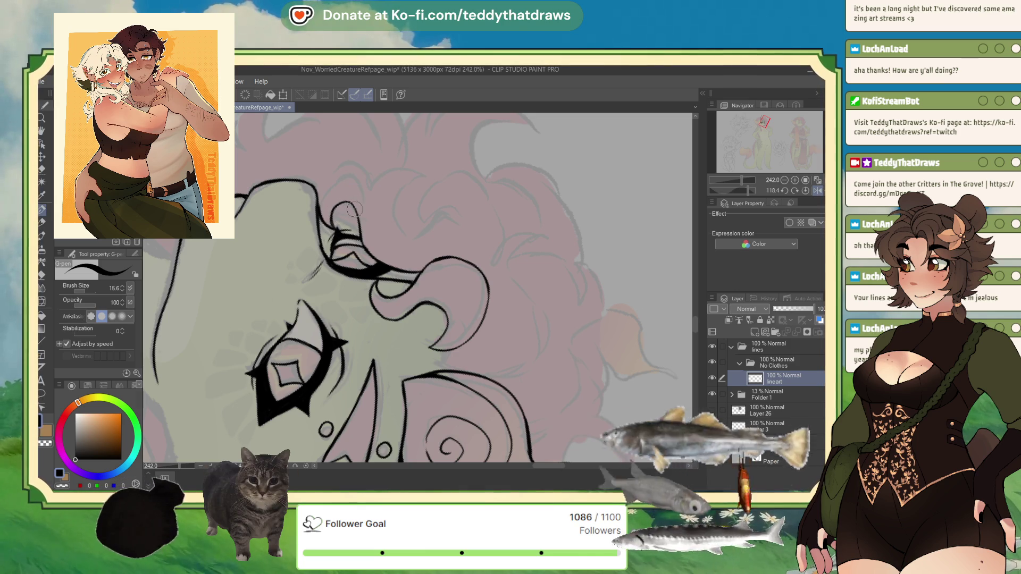
drag(746, 187, 701, 202)
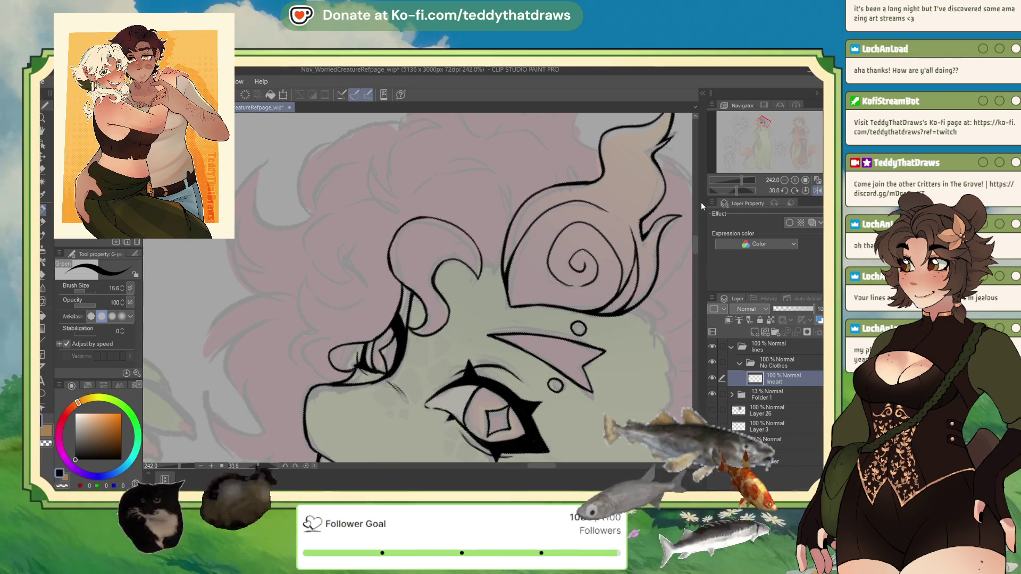
mouse_move(300, 345)
mouse_down()
mouse_move(321, 381)
mouse_move(346, 372)
mouse_up()
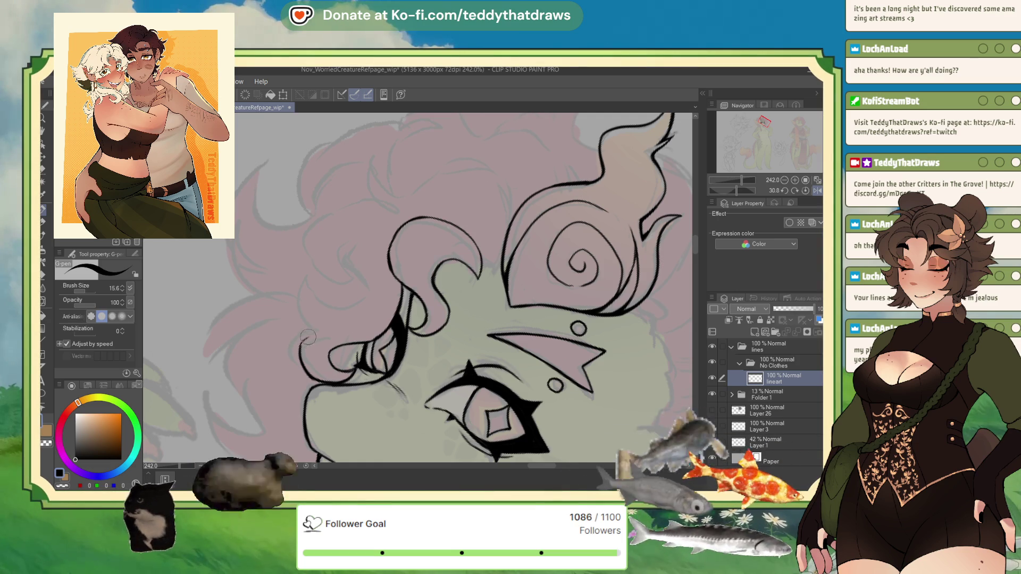
drag(311, 329, 298, 366)
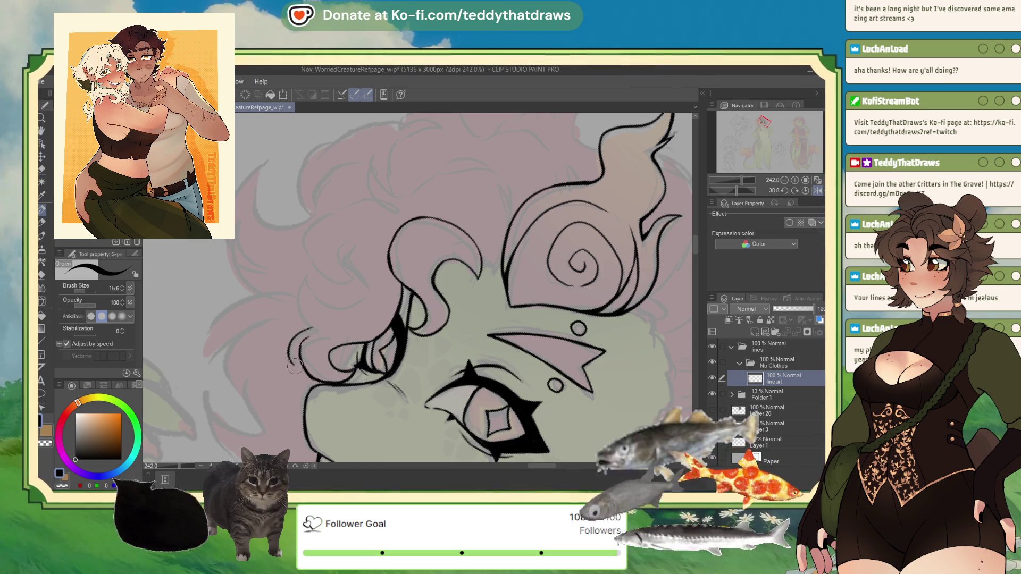
drag(295, 288, 298, 307)
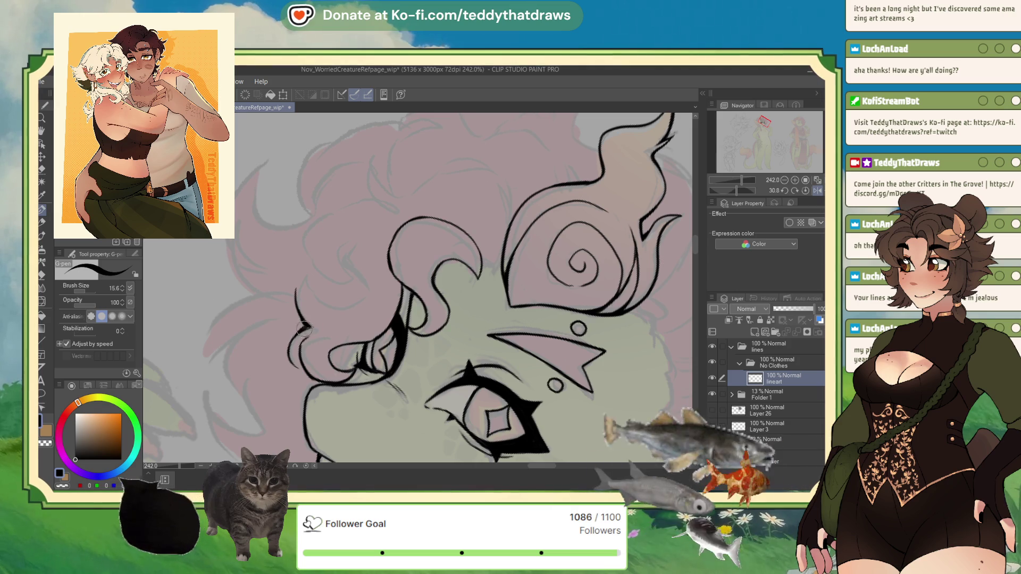
drag(309, 327, 296, 290)
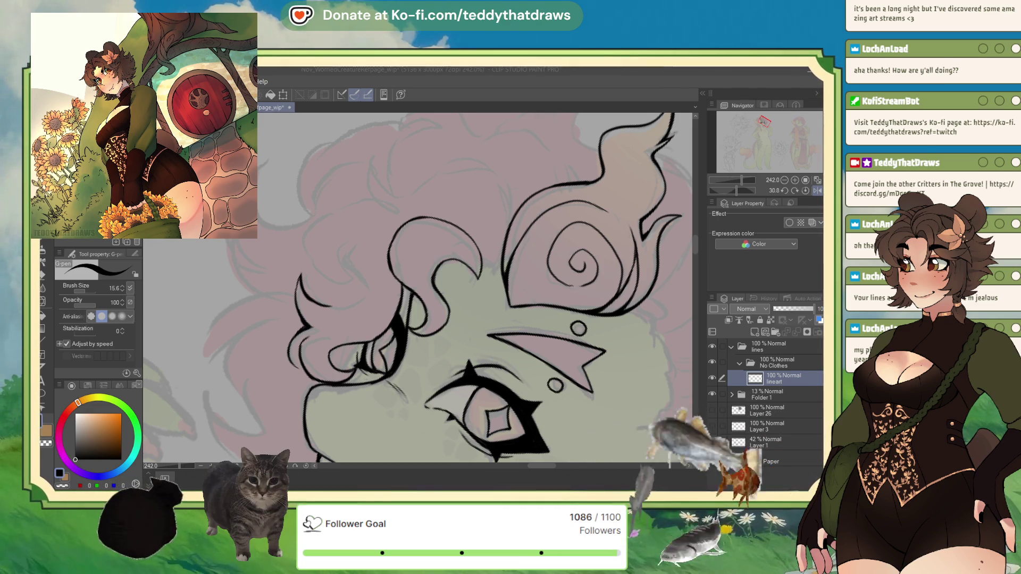
scroll(474, 287, down, 5)
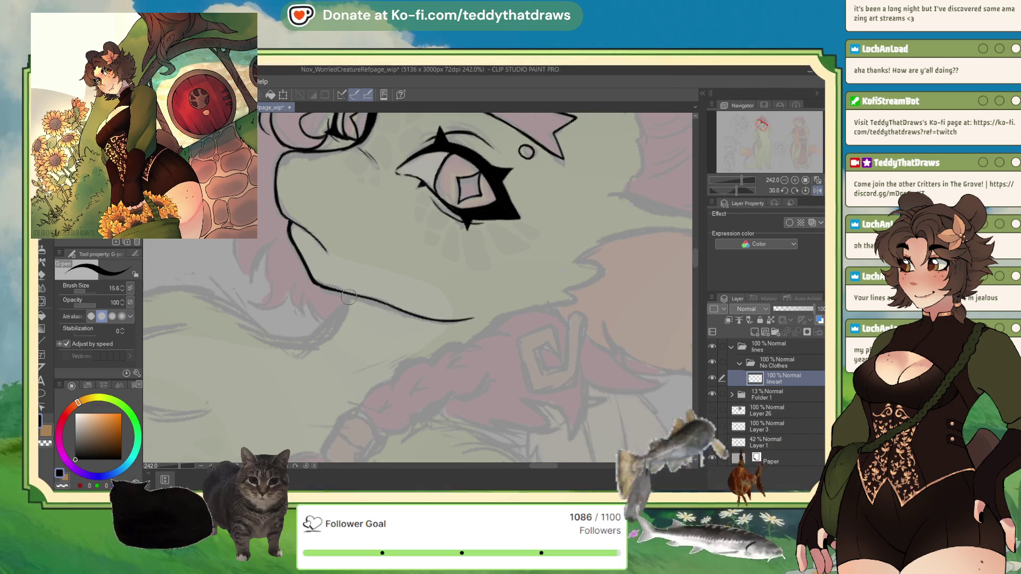
Ink a short chin stroke and, with the view reset upright, the neck line below it.
drag(349, 297, 328, 339)
click(806, 190)
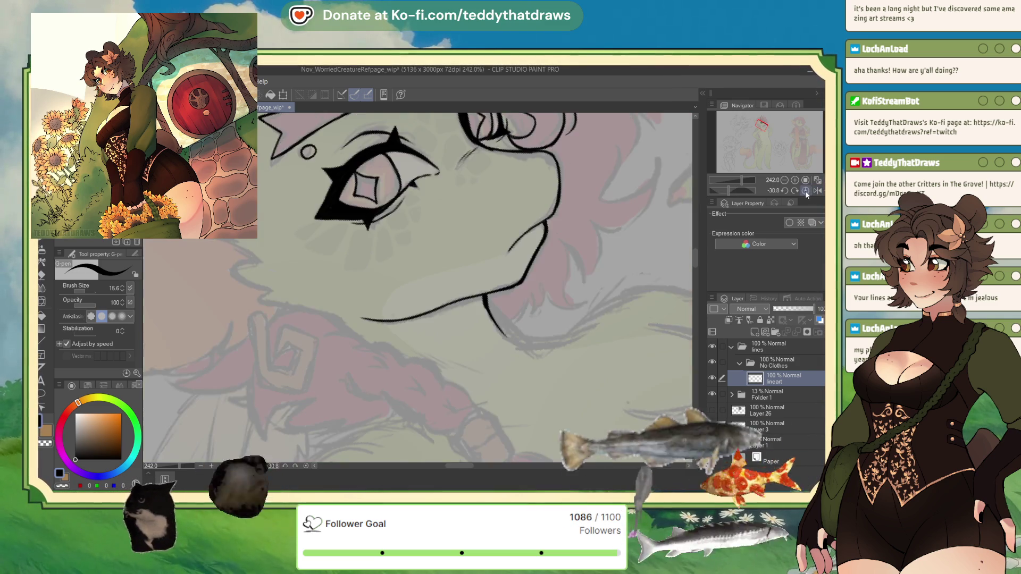
click(805, 190)
drag(466, 345, 476, 391)
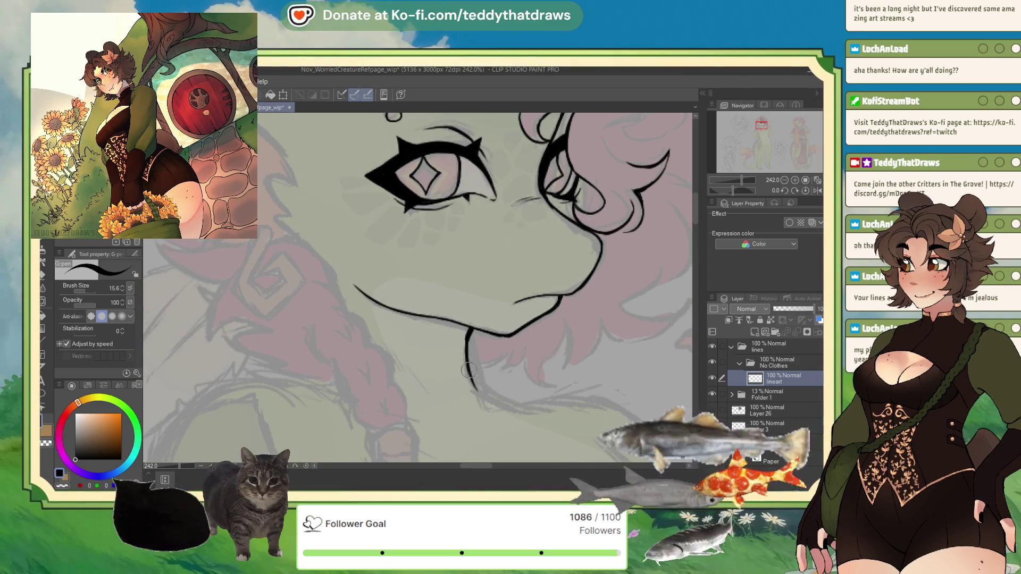
scroll(471, 375, down, 6)
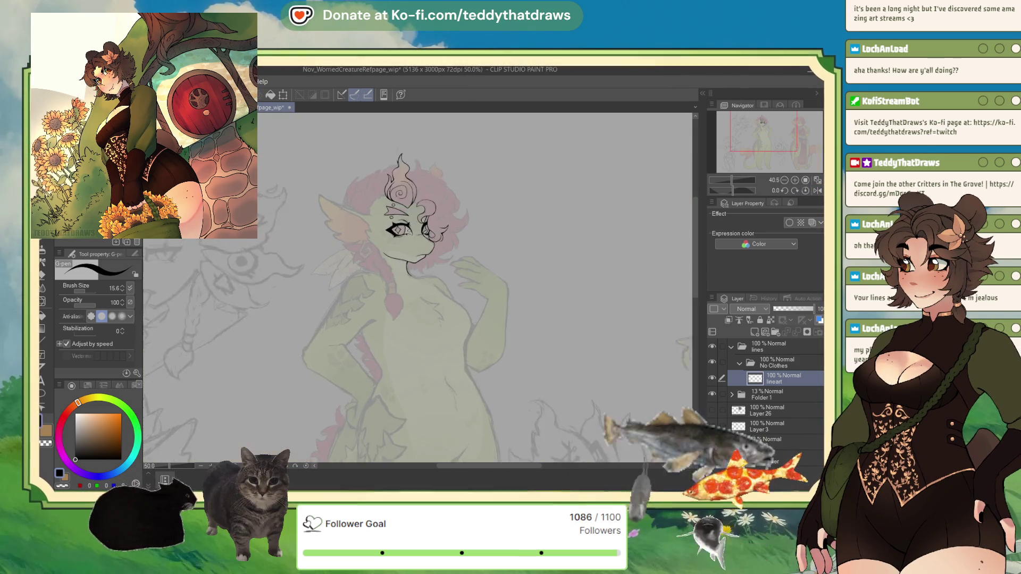
scroll(433, 208, up, 5)
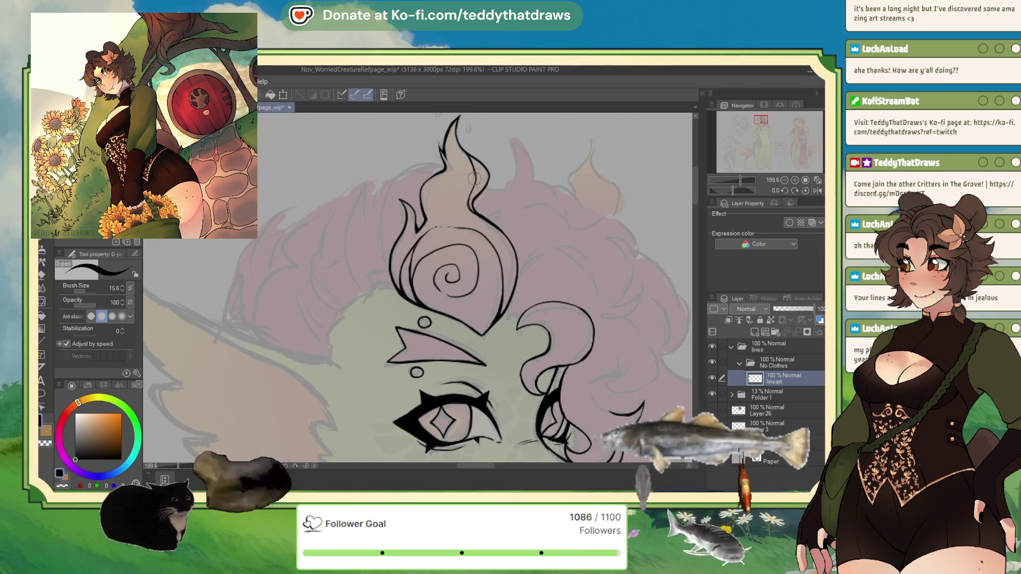
scroll(418, 212, down, 3)
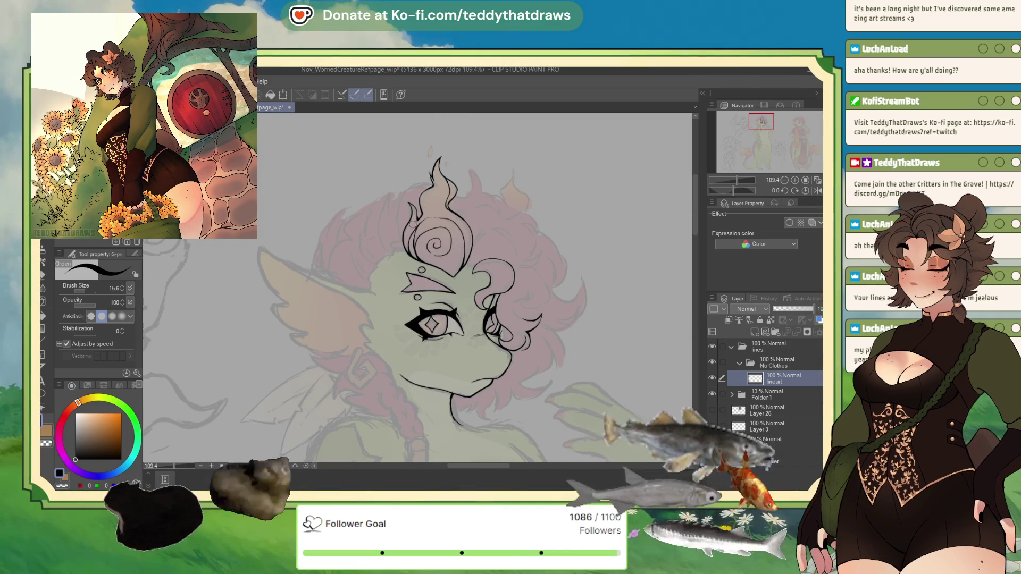
scroll(374, 234, up, 3)
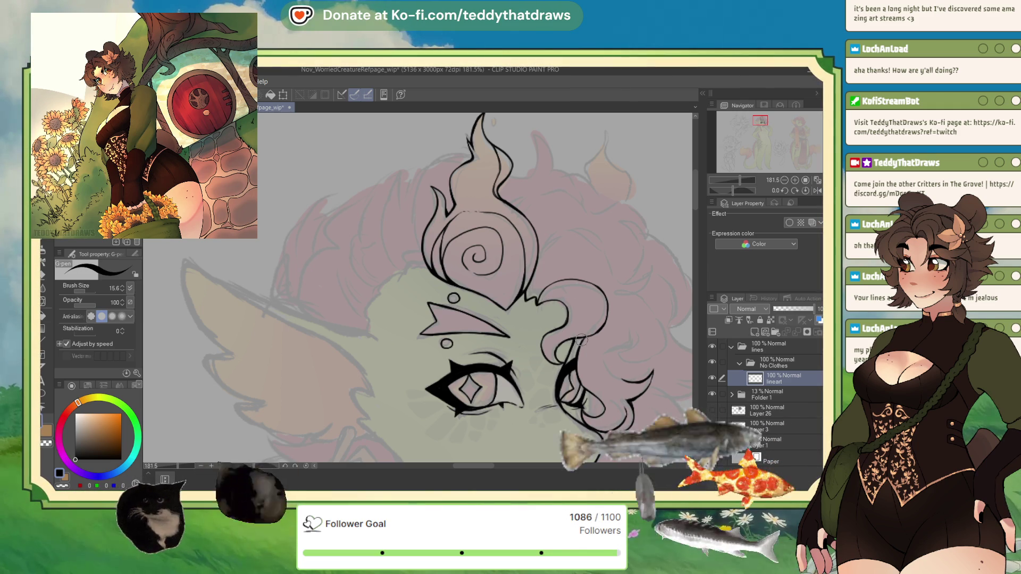
scroll(592, 348, down, 5)
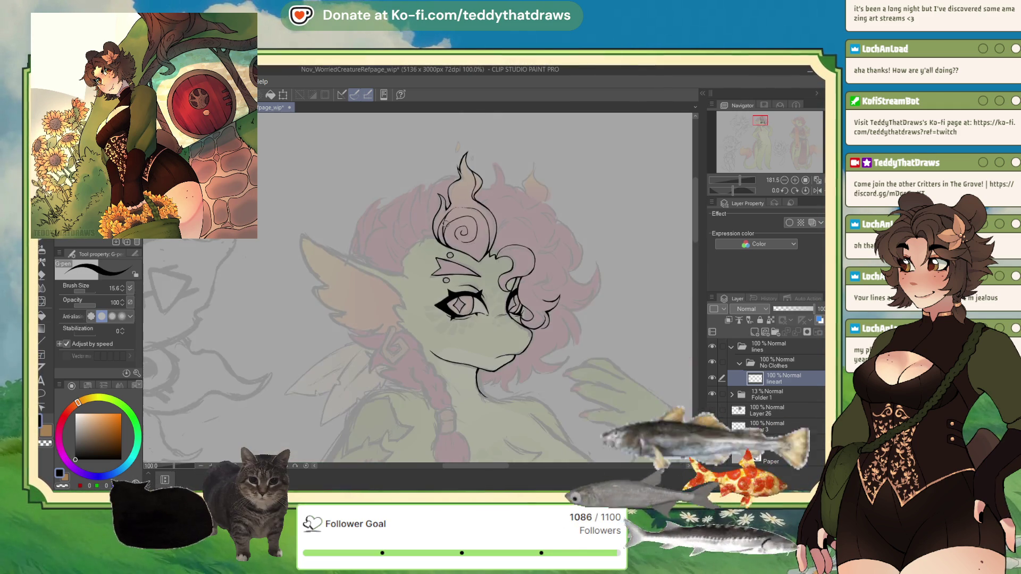
scroll(483, 226, up, 2)
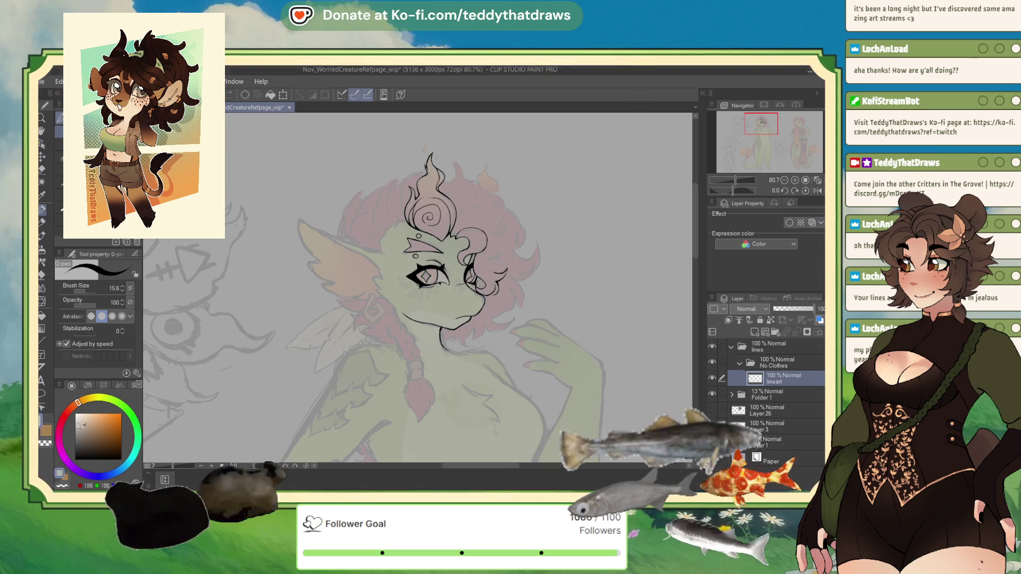
scroll(491, 321, up, 3)
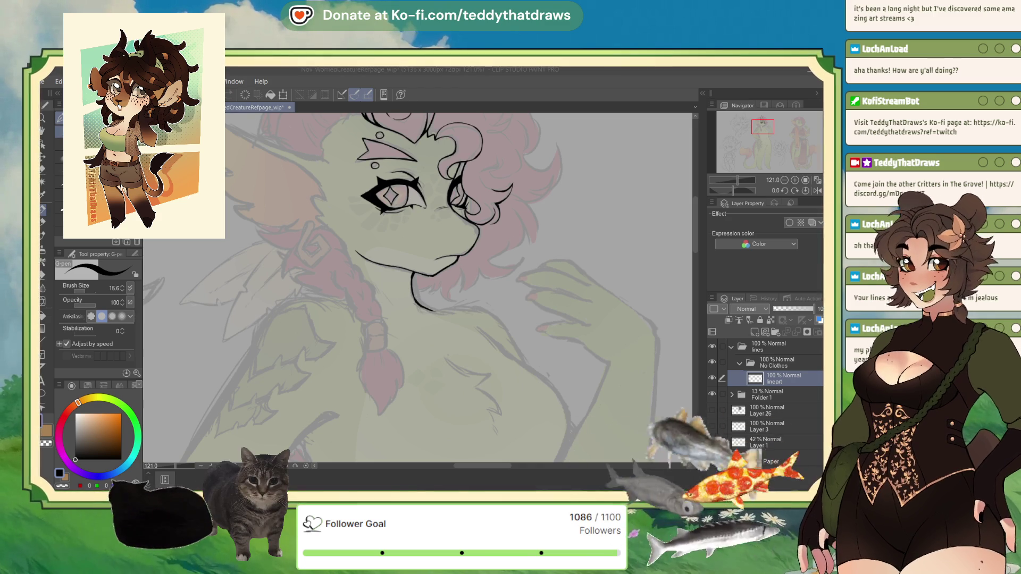
Ink the body line running down from the neck and thicken it with a second stroke.
key(alt+Tab)
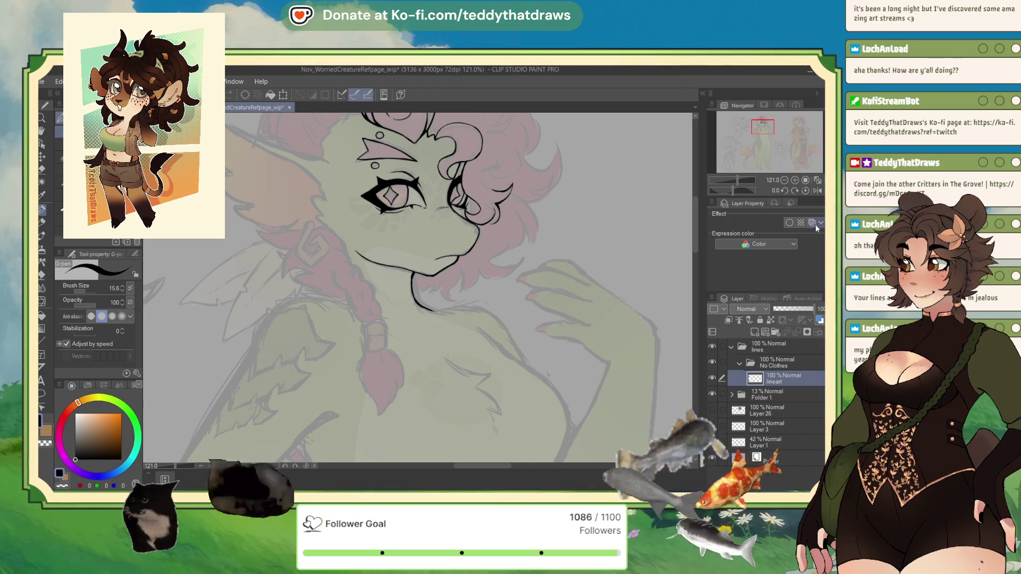
click(817, 191)
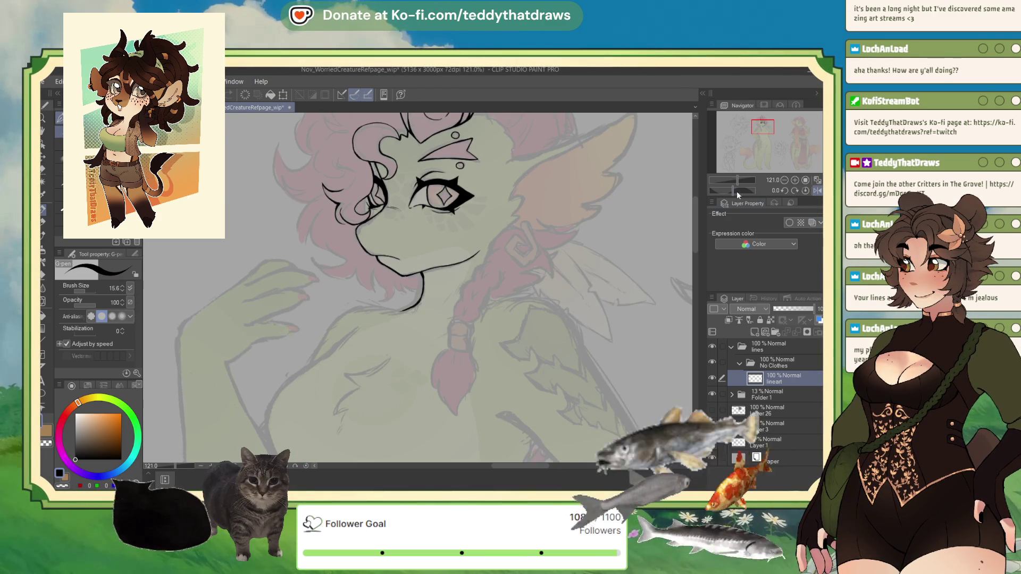
drag(737, 193, 724, 191)
mouse_move(437, 302)
mouse_down()
mouse_move(427, 349)
mouse_move(442, 386)
mouse_move(475, 410)
mouse_up()
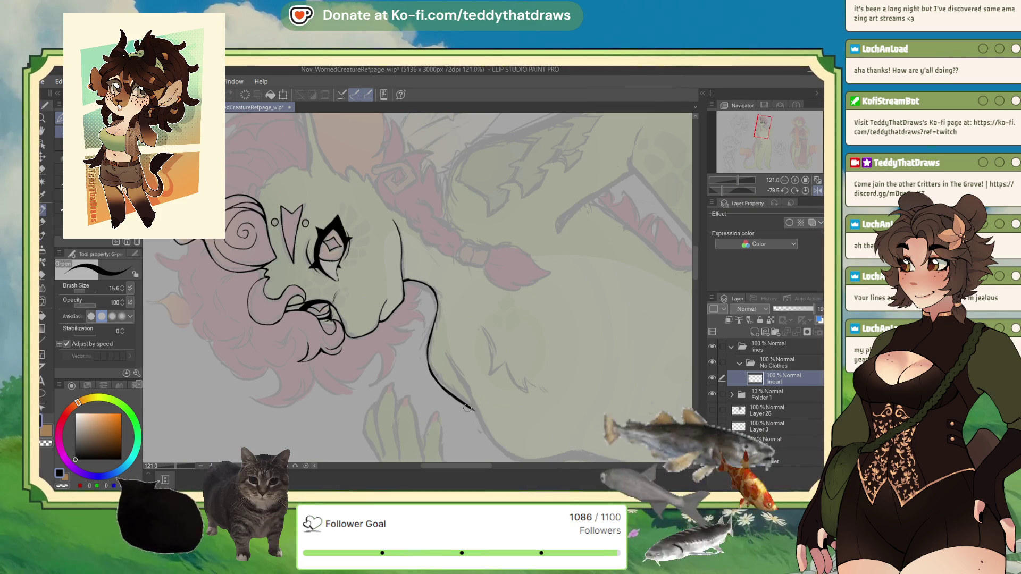
mouse_move(446, 356)
mouse_down()
mouse_move(482, 431)
mouse_move(513, 457)
mouse_up()
Undo the line's overshooting lower end and redraw the body outline down the chest.
click(805, 190)
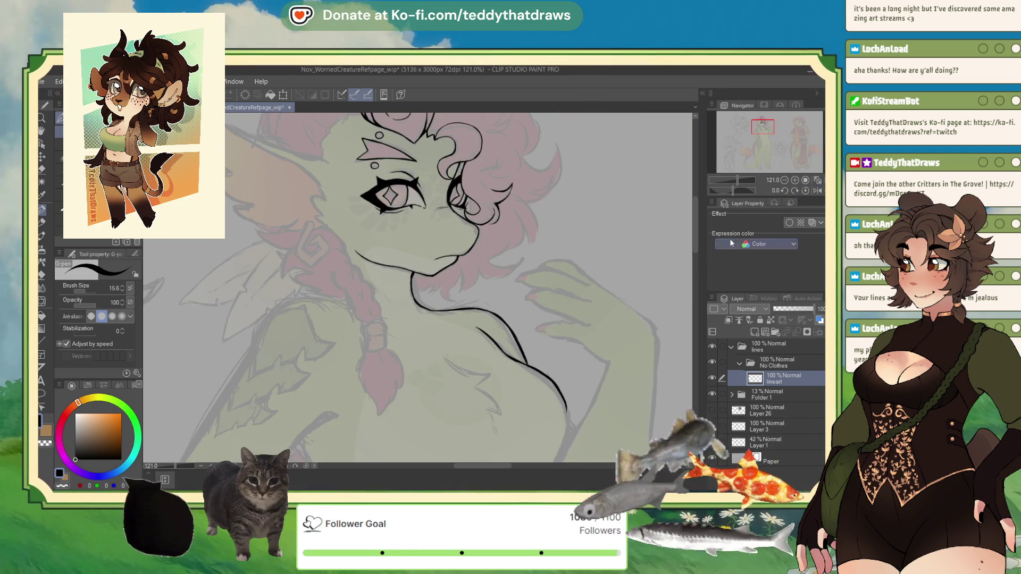
click(818, 190)
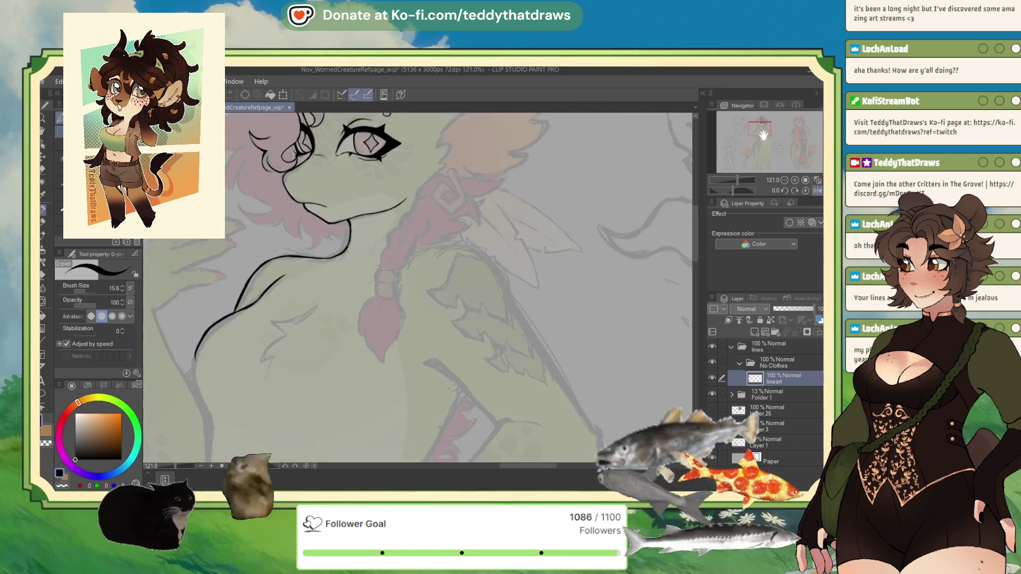
key(ctrl+z)
key(ctrl+z)
mouse_move(390, 348)
mouse_down()
mouse_move(369, 392)
mouse_move(383, 429)
mouse_up()
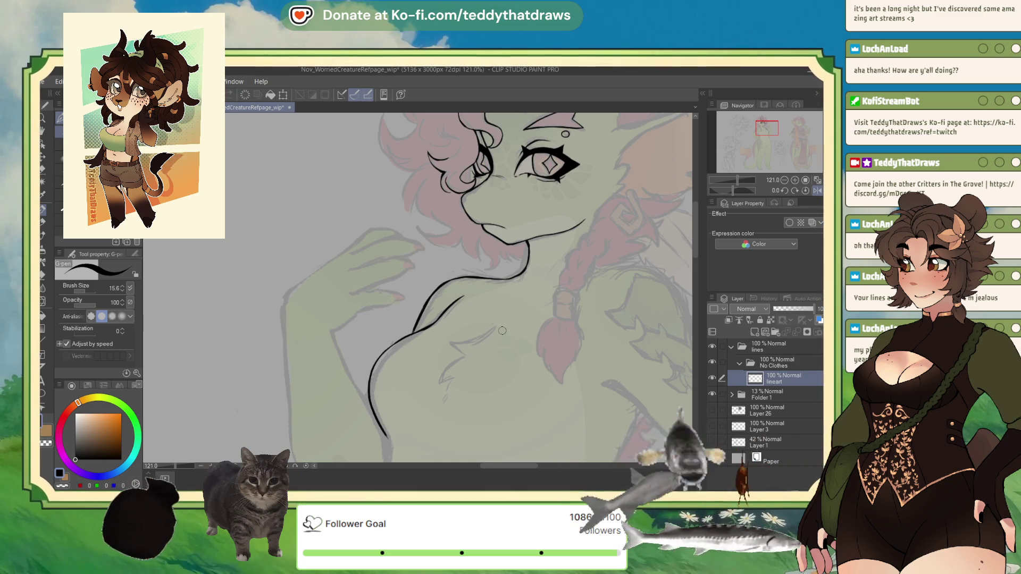
scroll(502, 330, up, 5)
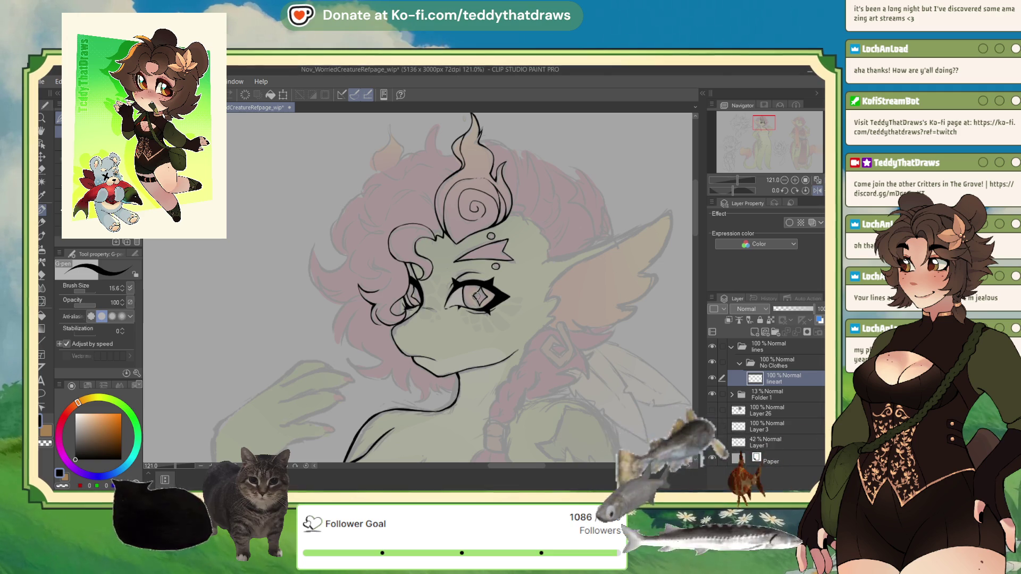
Ink a stroke from the horn edge toward the ear, then draw the ear's top edge on the flipped canvas.
scroll(481, 281, down, 4)
scroll(481, 281, up, 5)
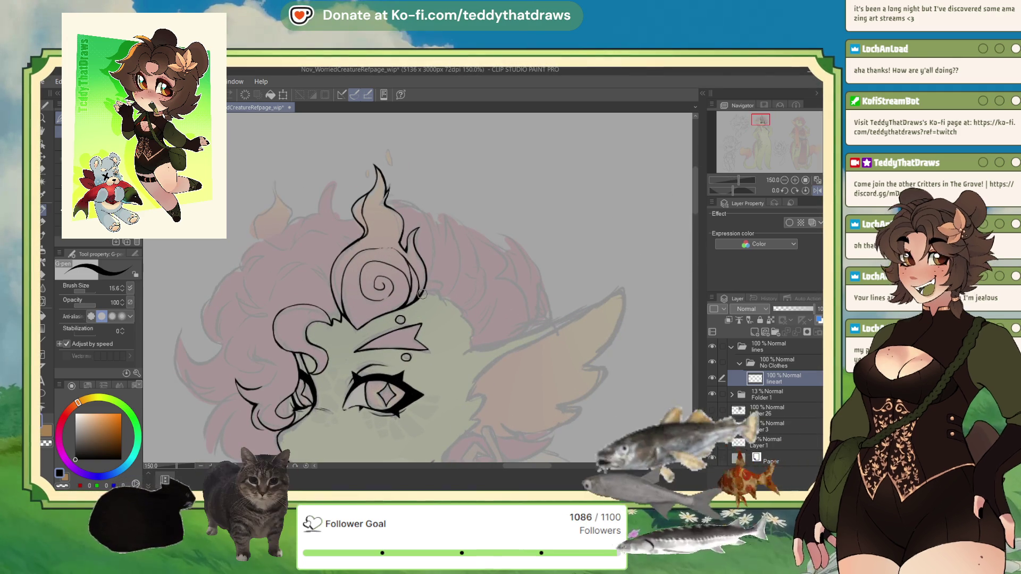
mouse_move(432, 294)
mouse_down()
mouse_move(465, 320)
mouse_move(472, 351)
mouse_up()
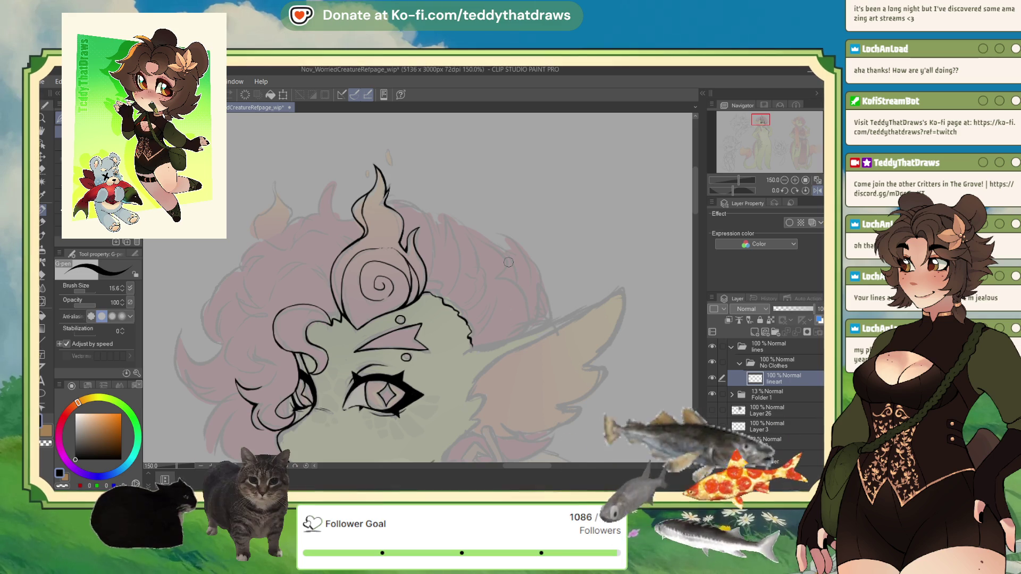
click(817, 191)
drag(212, 287, 374, 353)
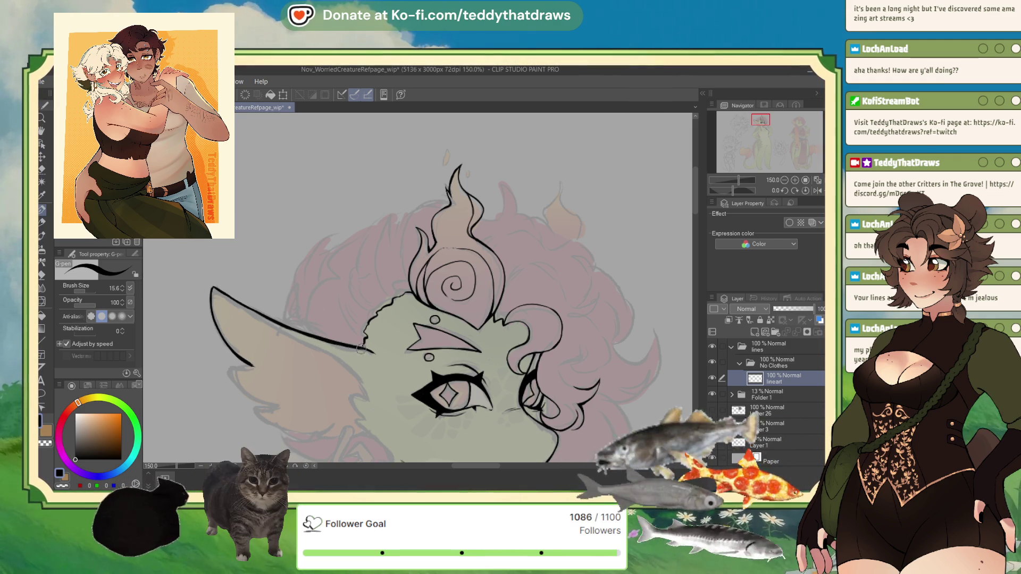
Extend the ear outline, fill in the ear tip, and redraw the ear's lower edge.
drag(367, 349, 376, 354)
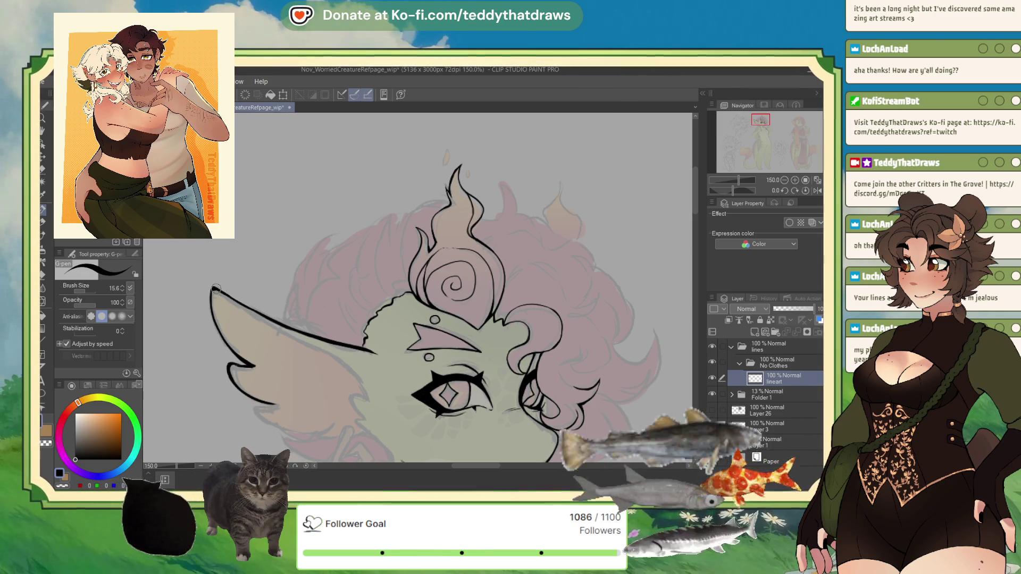
drag(210, 311, 210, 290)
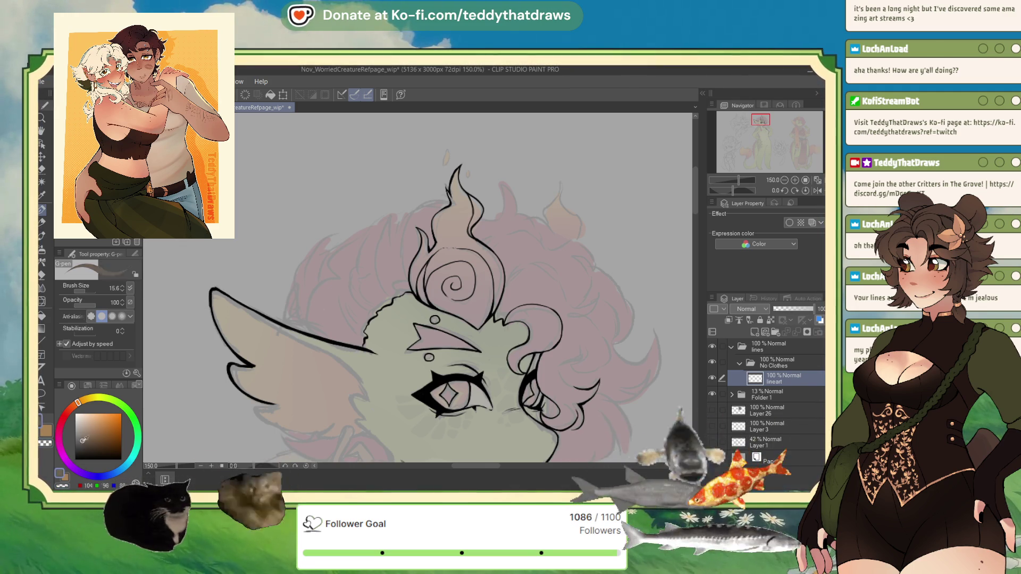
scroll(231, 408, down, 2)
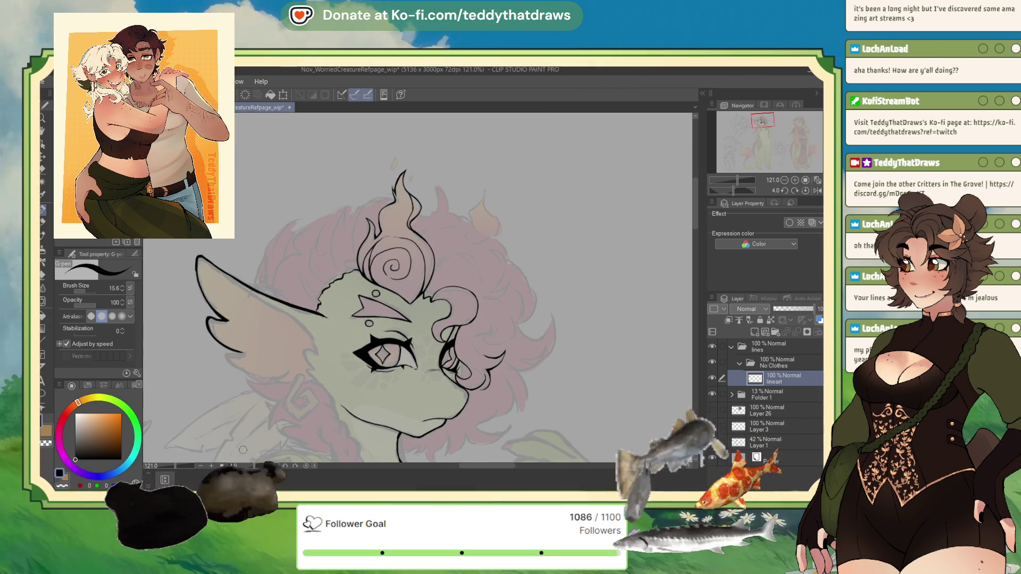
scroll(196, 292, up, 2)
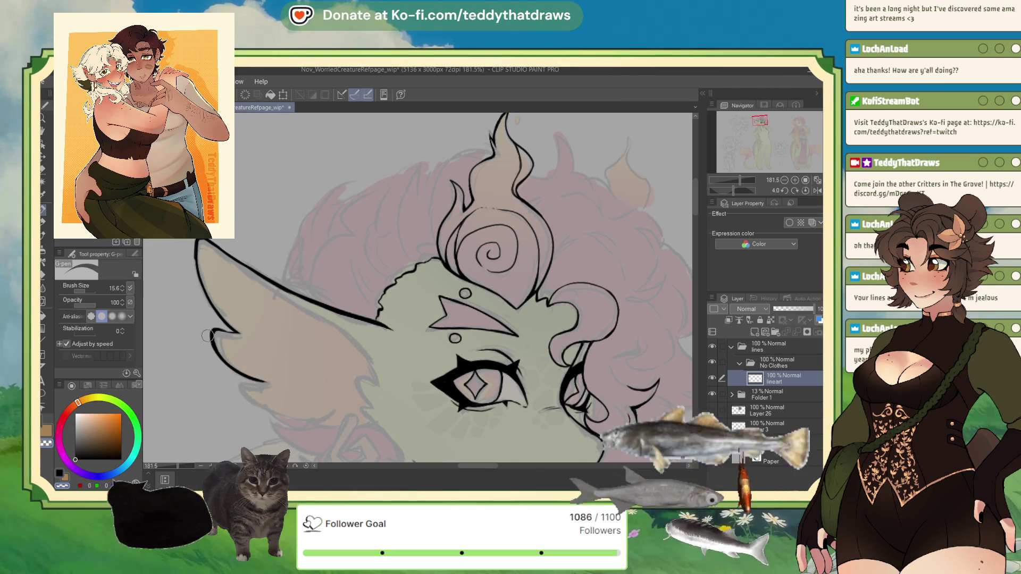
key(ctrl+z)
key(ctrl+z)
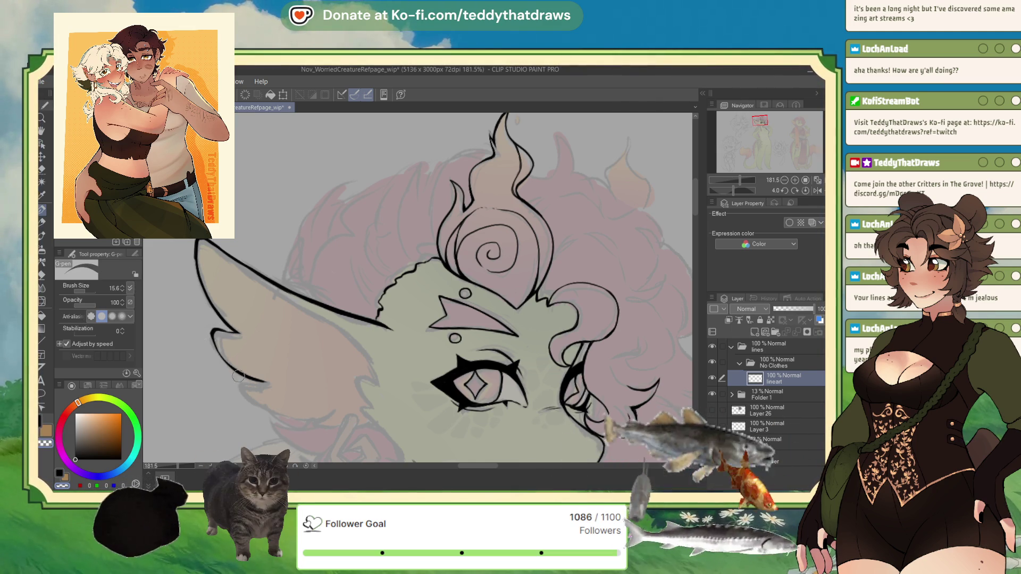
mouse_move(237, 376)
mouse_down()
mouse_move(258, 381)
mouse_move(237, 383)
mouse_move(261, 409)
mouse_move(323, 418)
mouse_up()
drag(733, 191, 739, 190)
scroll(505, 212, down, 1)
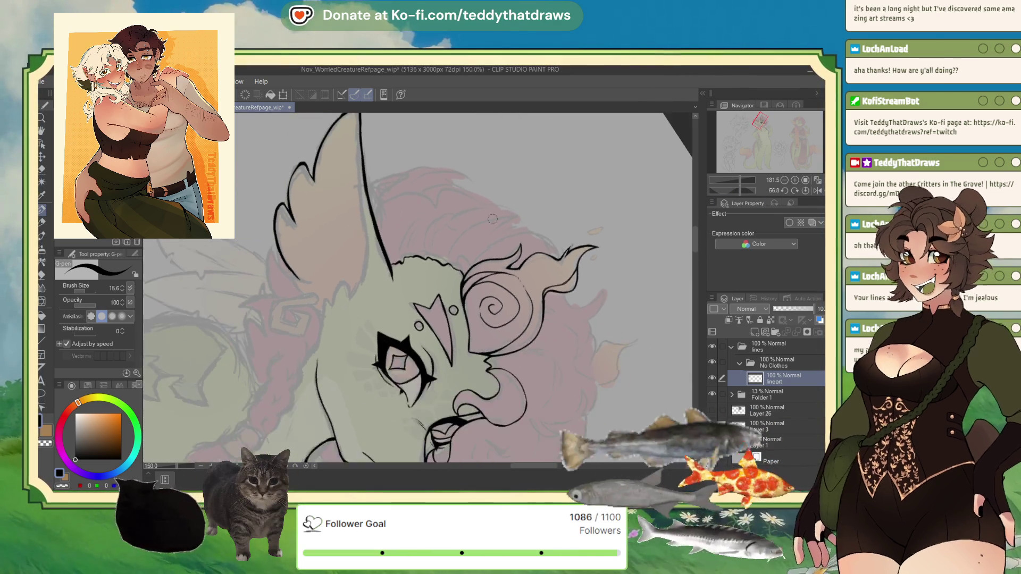
Ink the ear's outer edge down toward the head, its inner edge, and its right edge.
scroll(298, 266, up, 3)
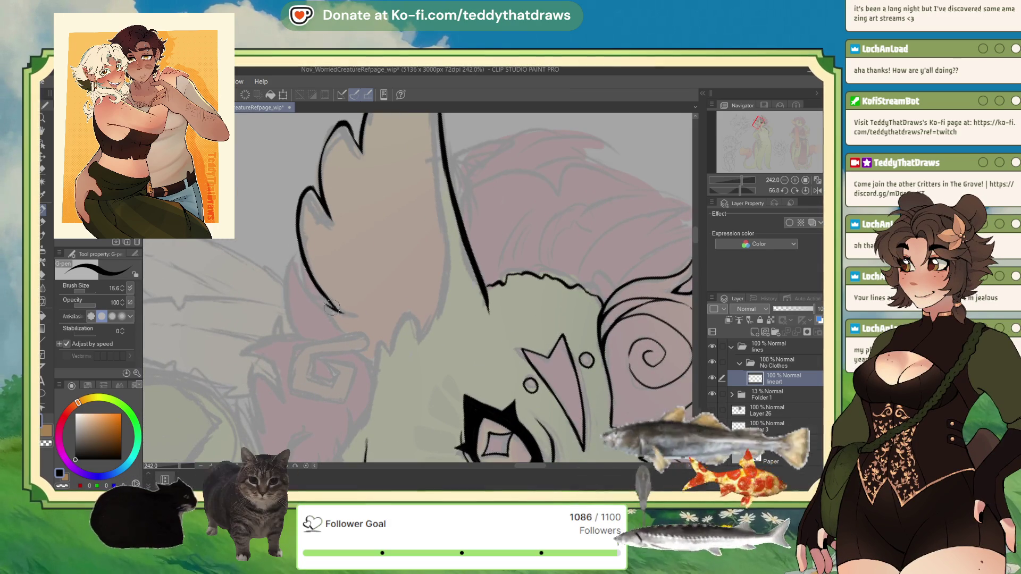
drag(325, 307, 369, 356)
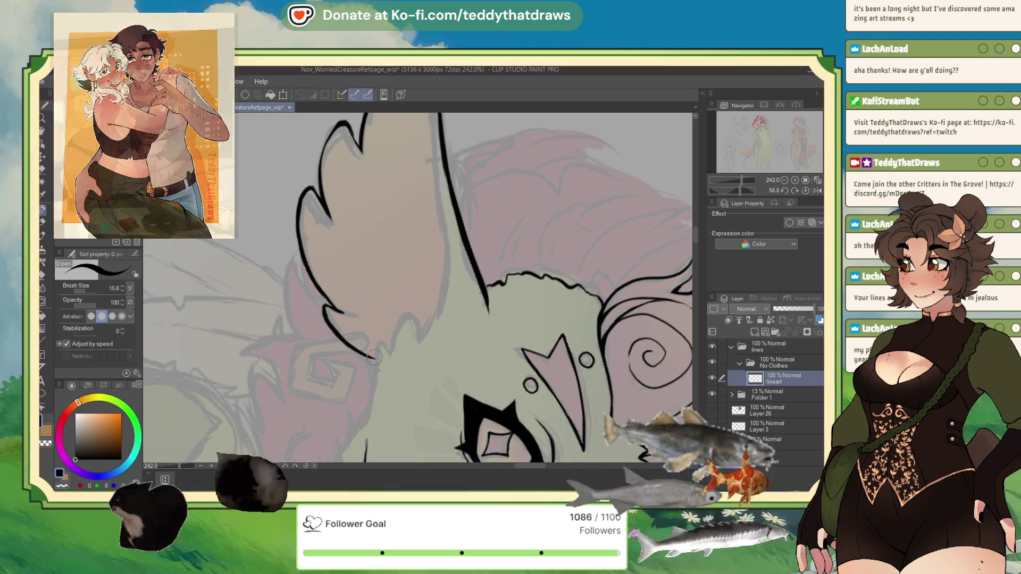
drag(325, 308, 354, 315)
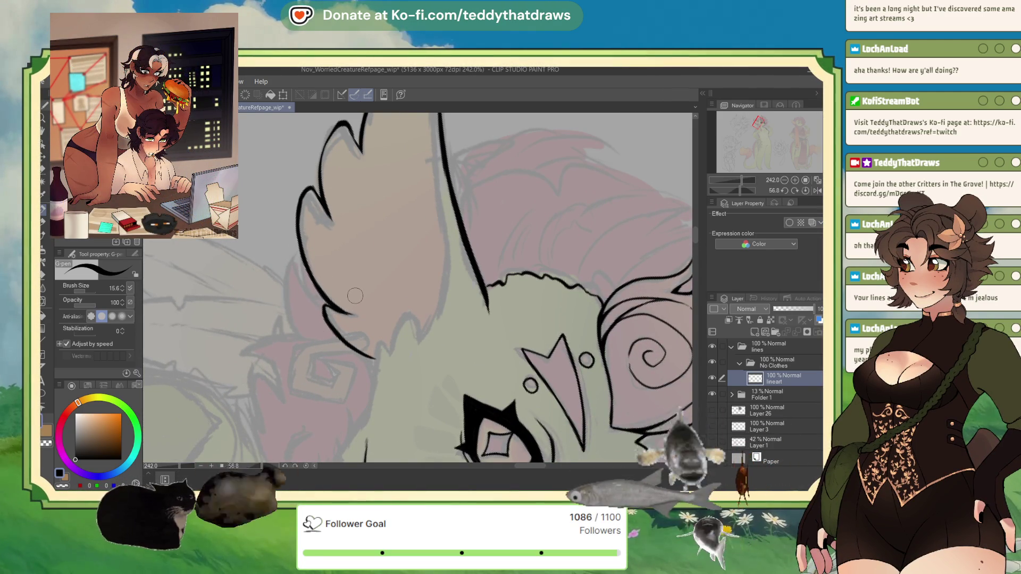
scroll(355, 296, down, 2)
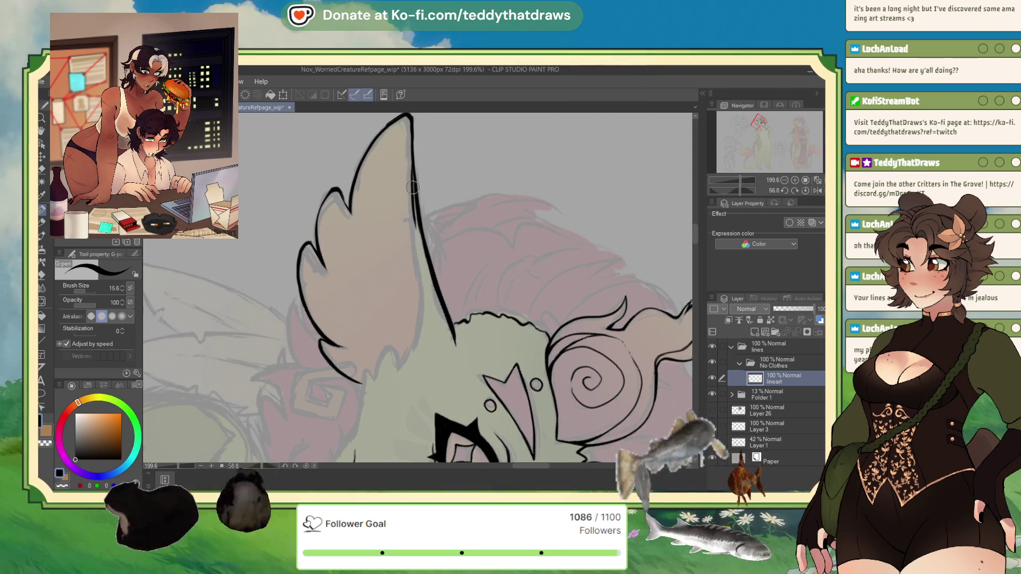
drag(415, 226, 421, 264)
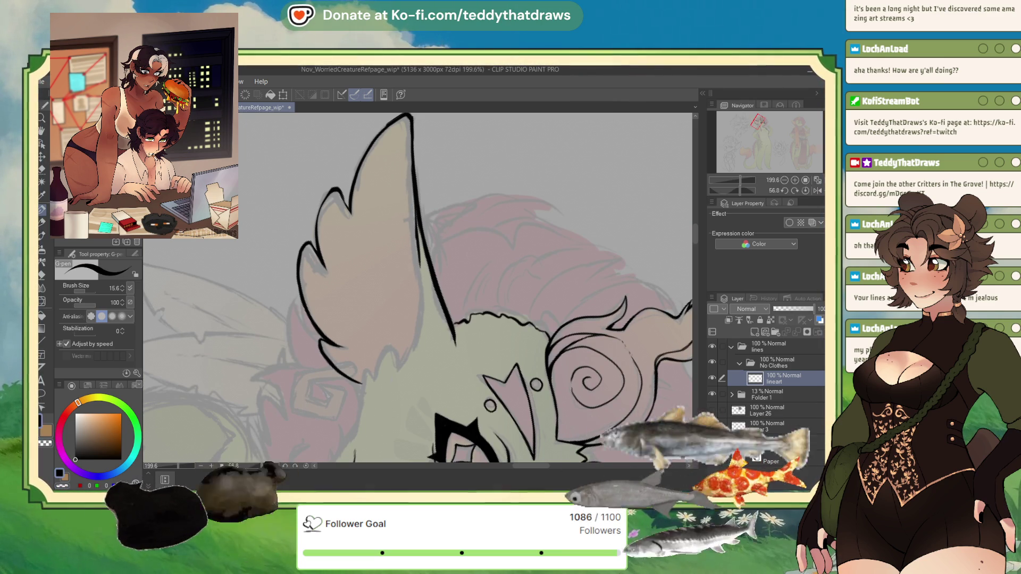
On the mirrored canvas, add jagged fur strokes at the ear's base, then switch to transparent colour.
click(817, 189)
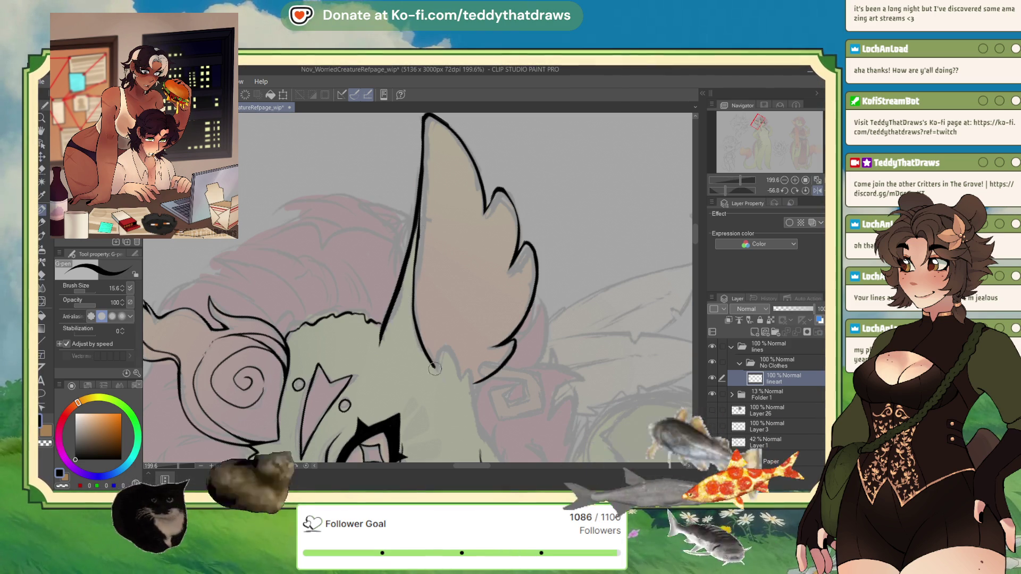
mouse_move(433, 366)
mouse_down()
mouse_move(446, 349)
mouse_move(456, 358)
mouse_up()
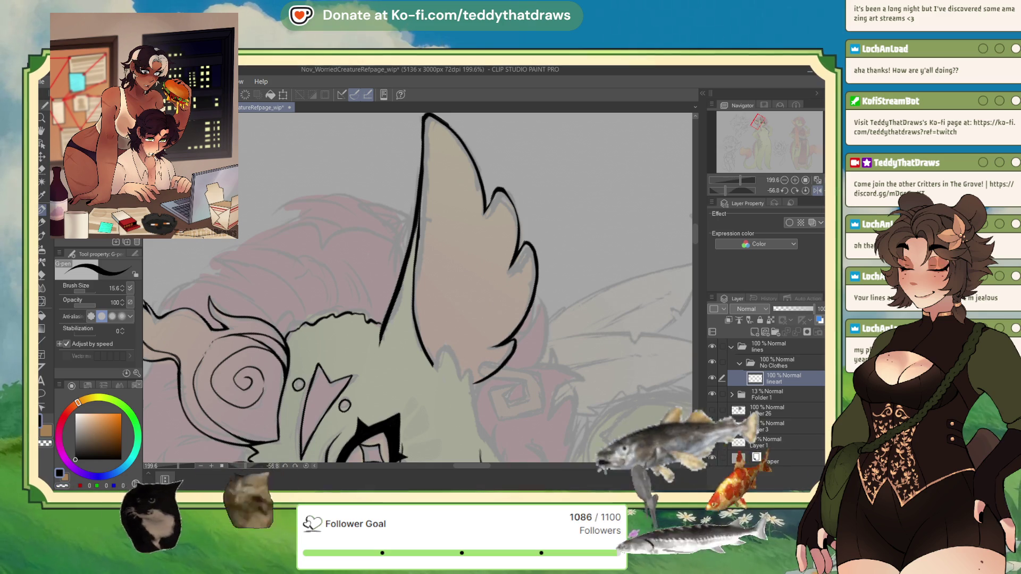
mouse_move(439, 362)
mouse_down()
mouse_move(435, 370)
mouse_move(457, 368)
mouse_move(476, 386)
mouse_up()
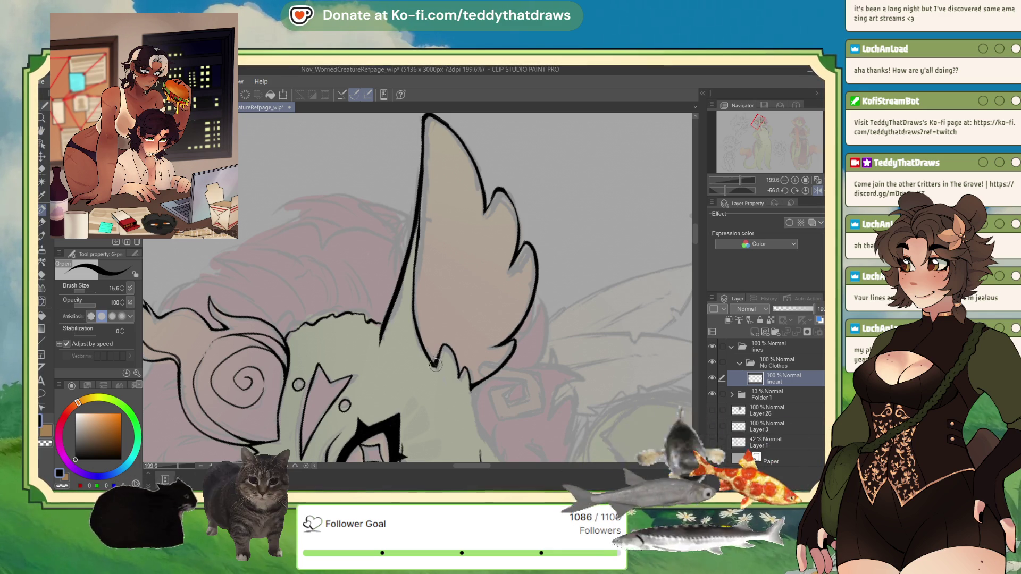
click(63, 486)
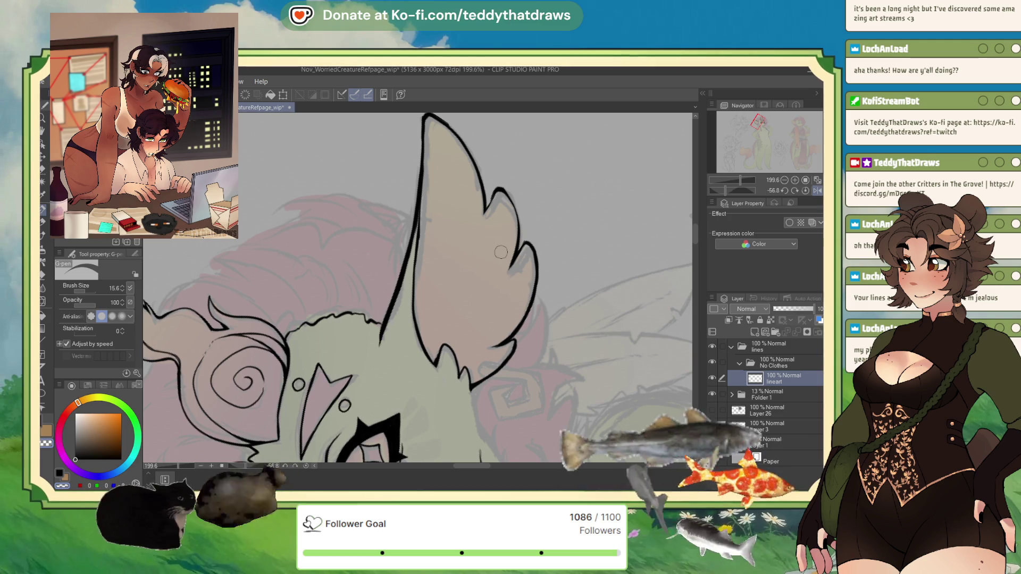
scroll(494, 259, up, 1)
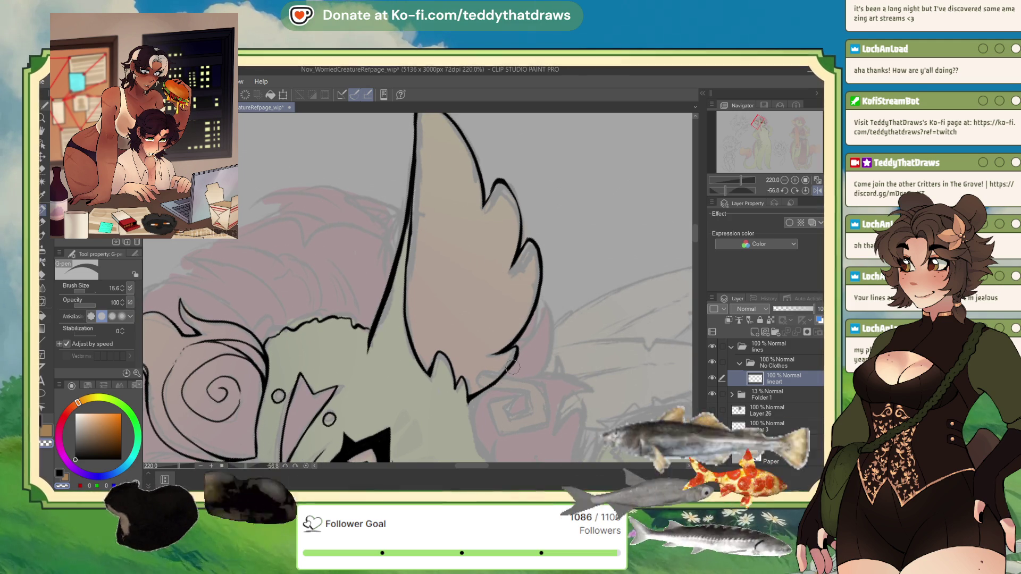
scroll(500, 381, down, 8)
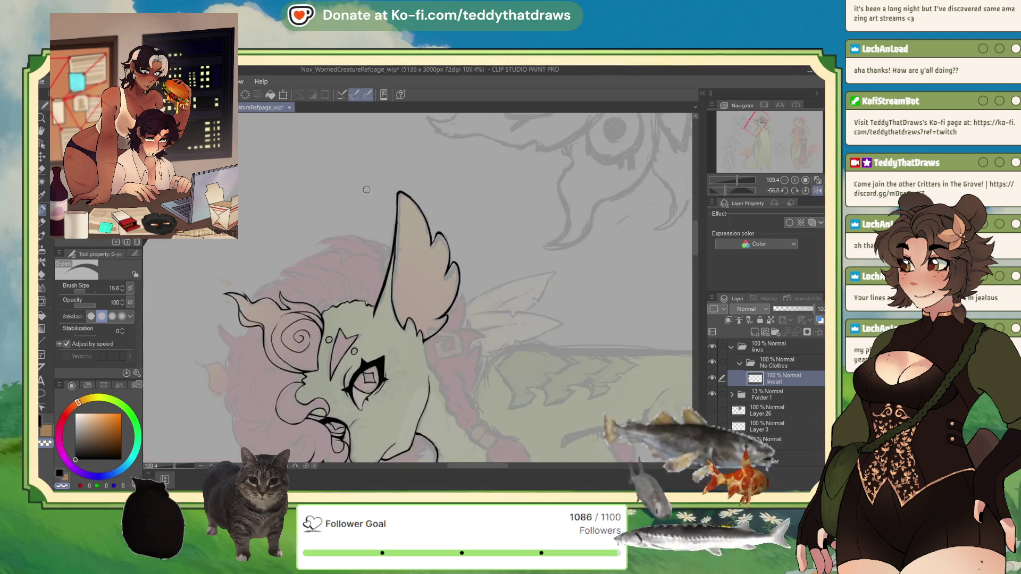
Ink the line running down the creature's chest.
scroll(385, 250, down, 1)
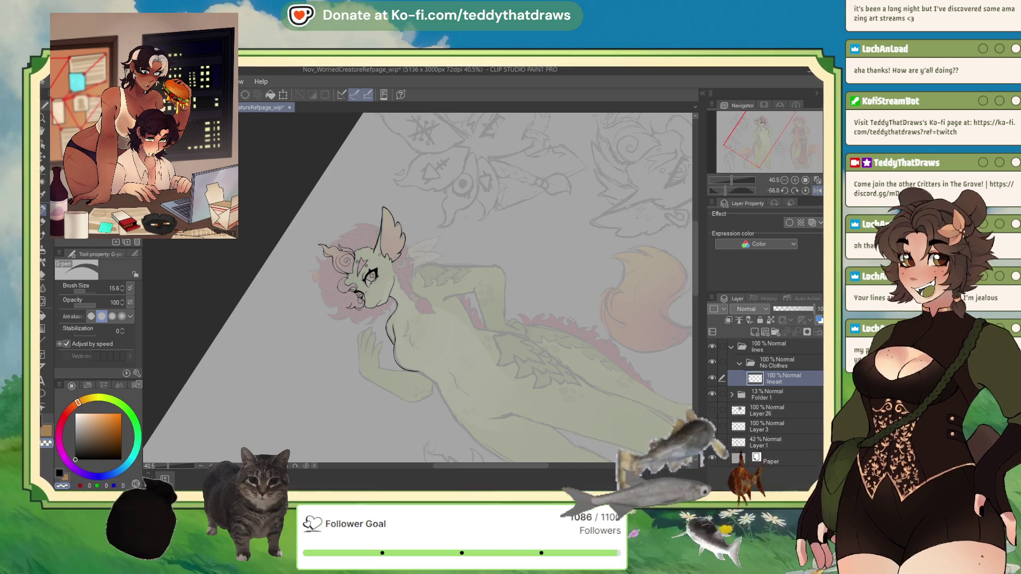
scroll(416, 279, up, 4)
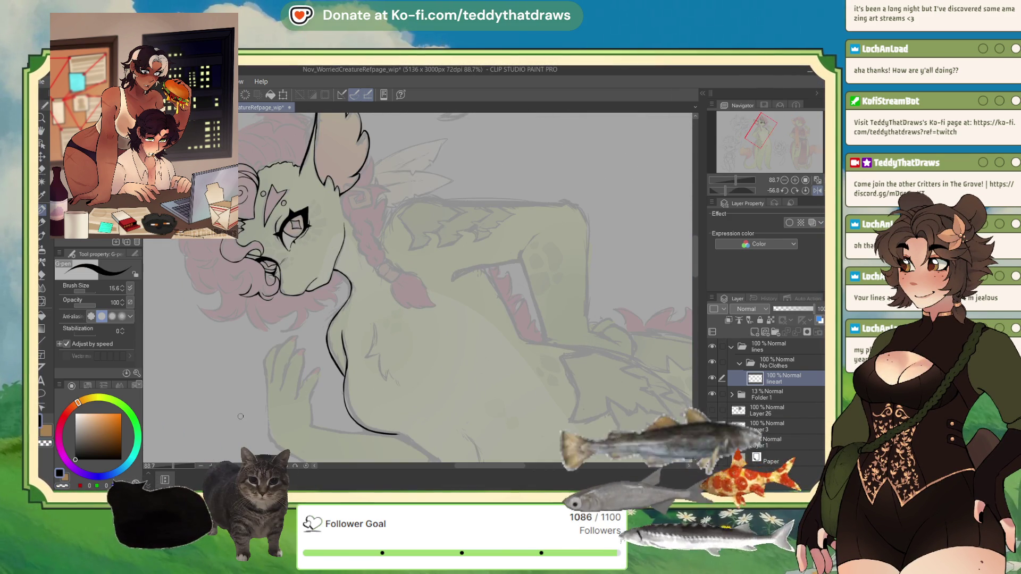
mouse_move(374, 322)
mouse_down()
mouse_move(367, 354)
mouse_move(378, 354)
mouse_up()
With the canvas rotated, ink the curved contour of the back, then set the view upright.
key(h)
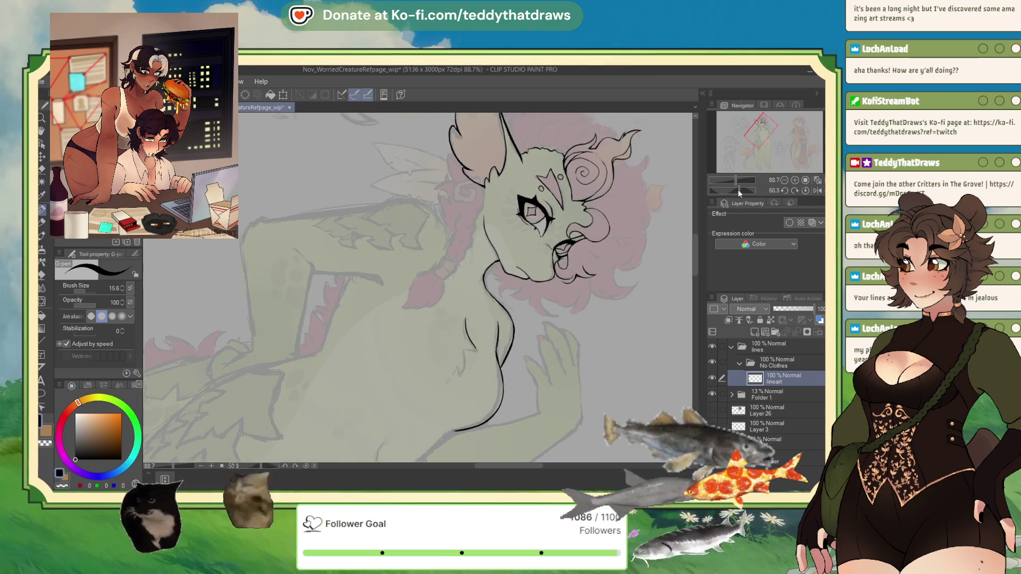
key(h)
scroll(483, 297, up, 5)
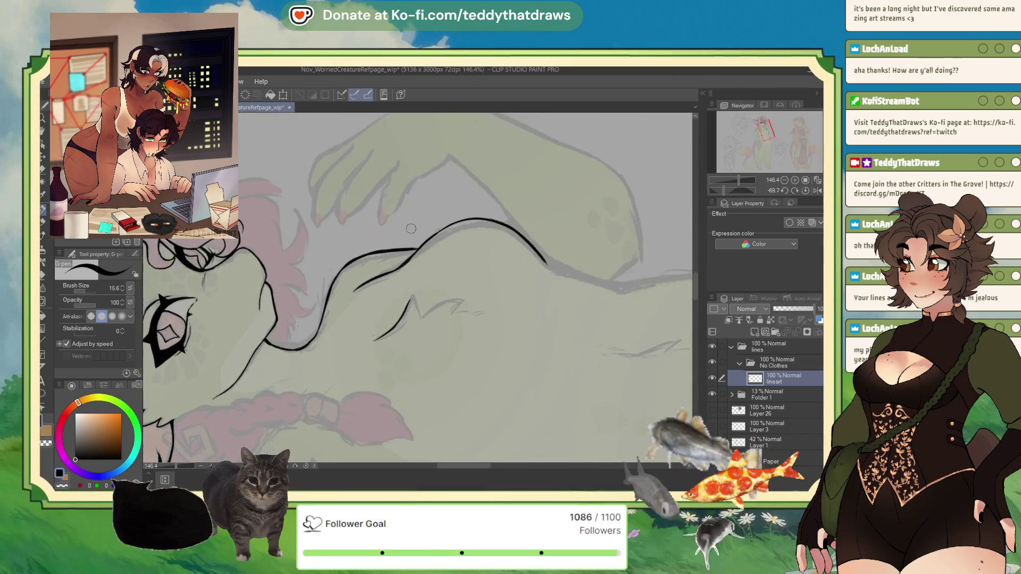
mouse_move(411, 319)
mouse_down()
mouse_move(424, 341)
mouse_move(487, 331)
mouse_move(507, 343)
mouse_up()
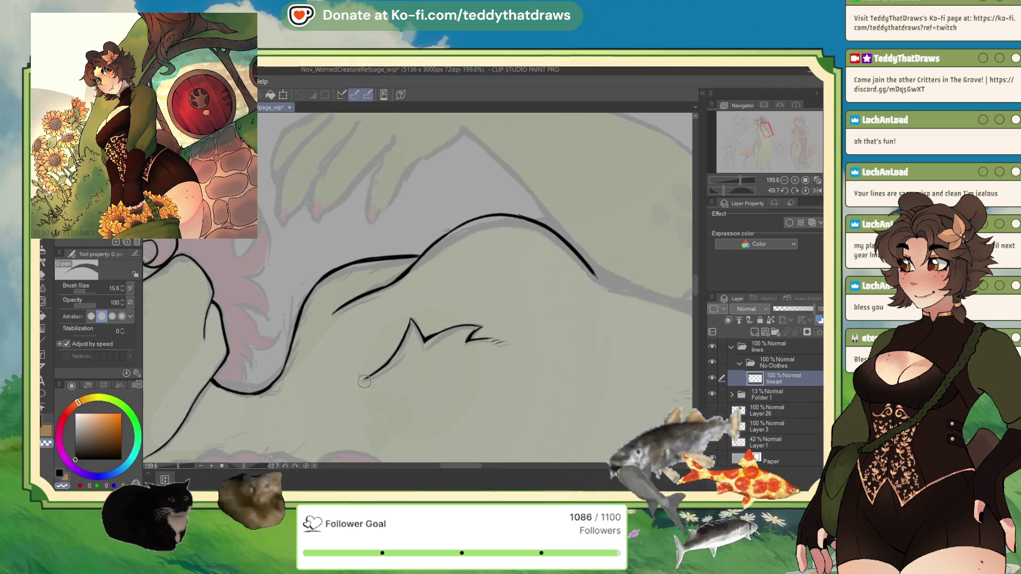
click(807, 191)
scroll(335, 177, down, 6)
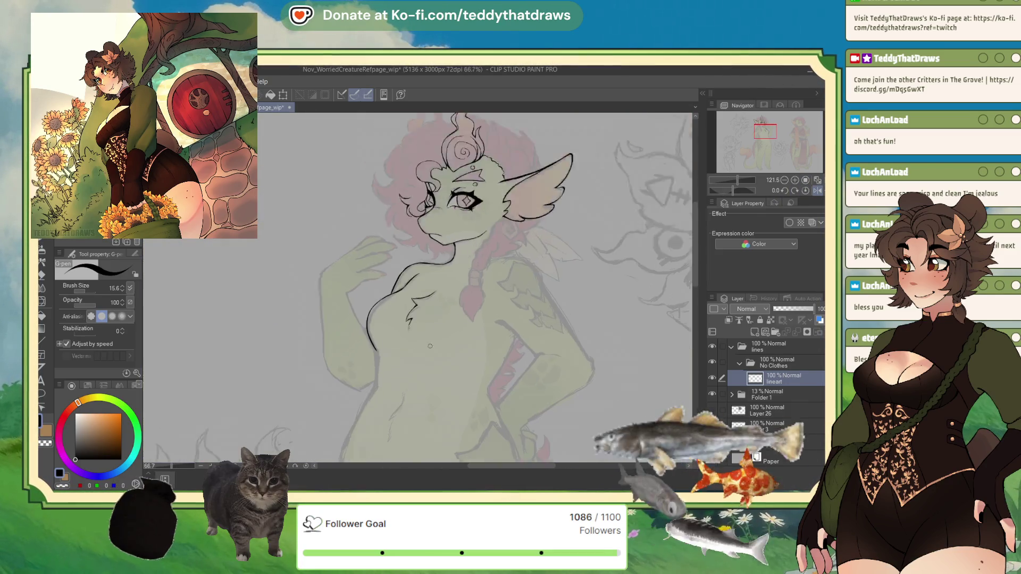
Ink and refine the outlines of the flame tufts on the head.
scroll(453, 226, up, 2)
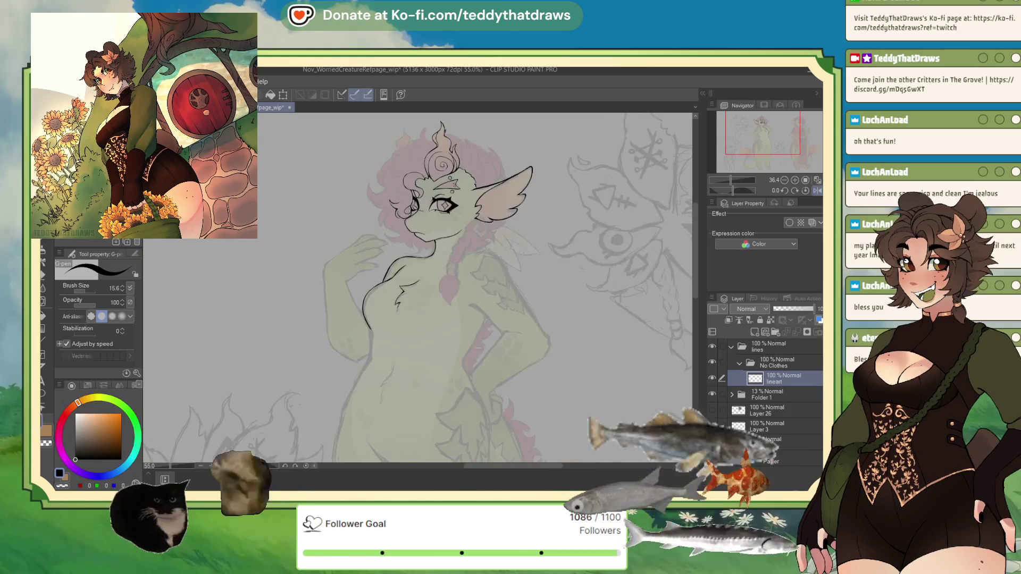
scroll(453, 225, up, 4)
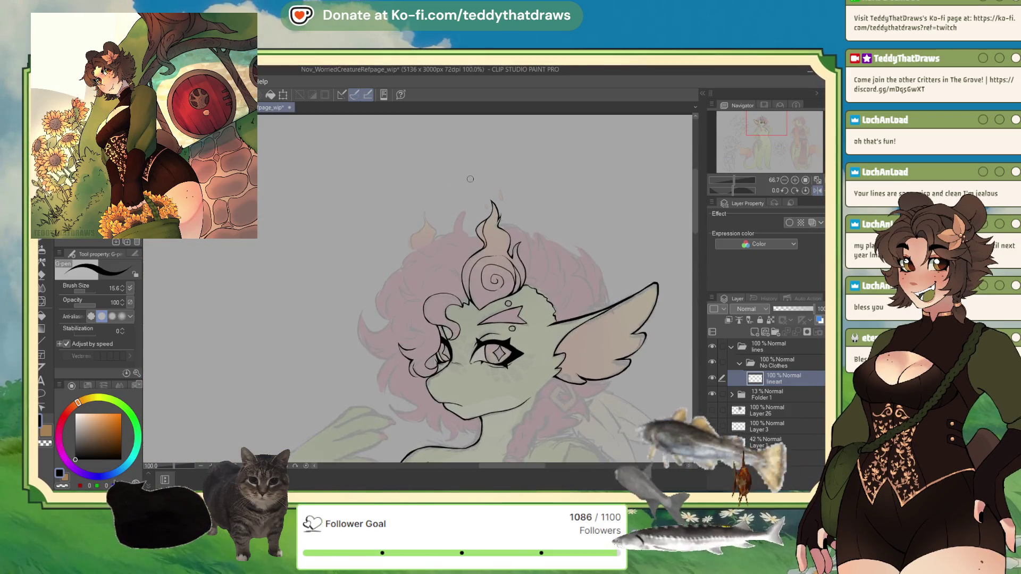
drag(383, 233, 408, 296)
drag(381, 232, 379, 268)
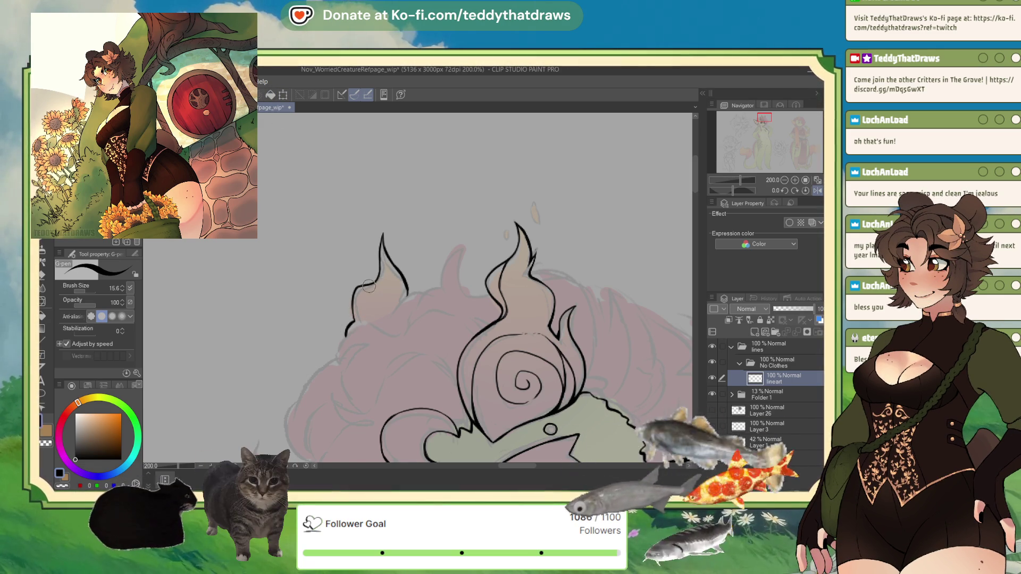
drag(364, 289, 367, 315)
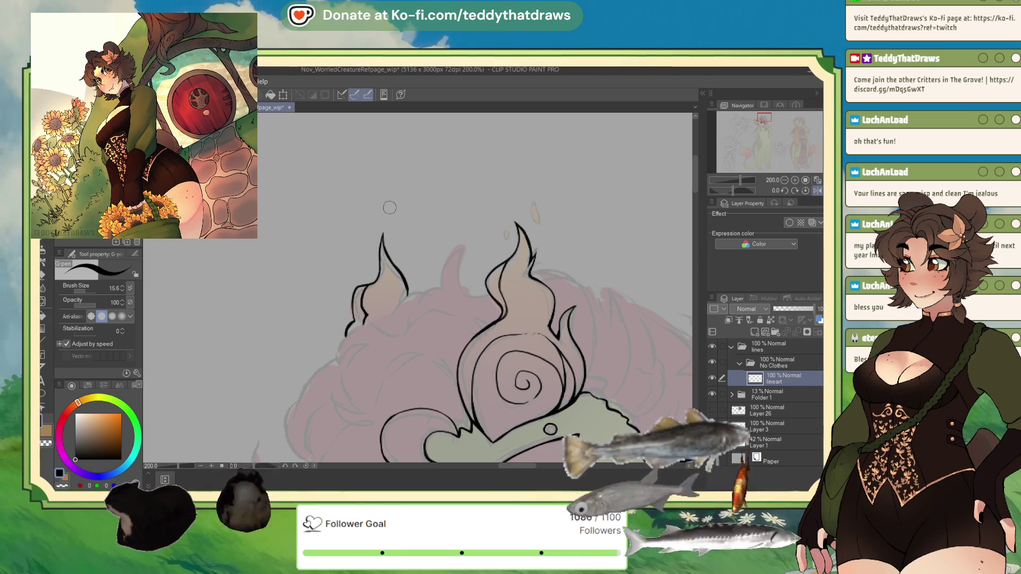
Add teardrop flecks above the right and central flame tips.
drag(530, 225, 532, 219)
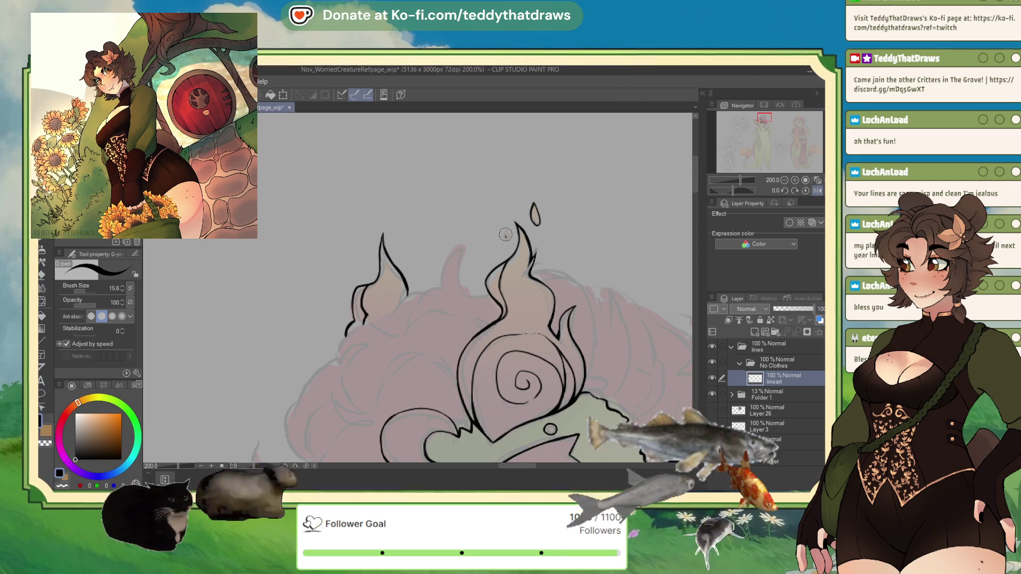
drag(507, 237, 511, 229)
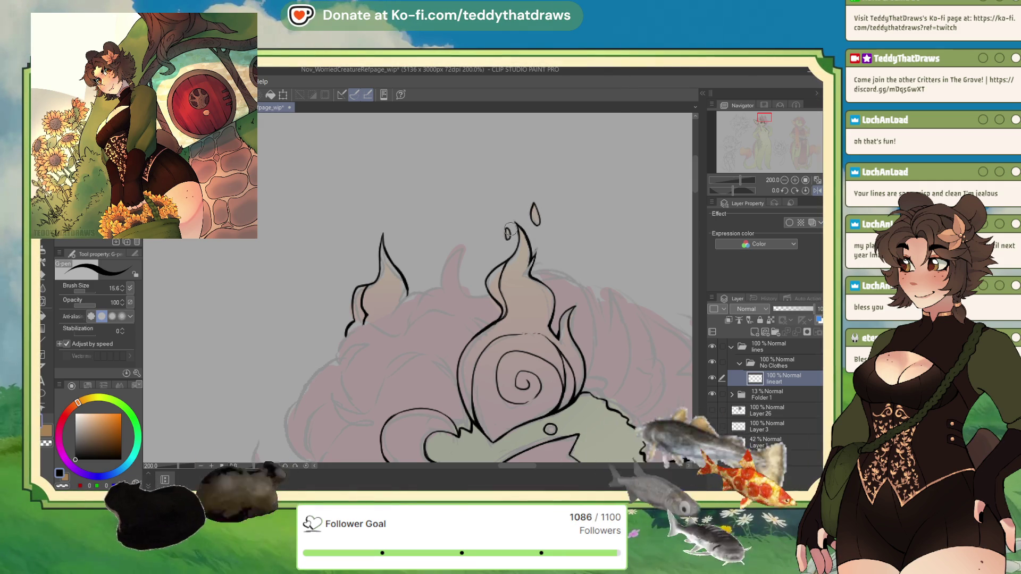
scroll(429, 161, down, 4)
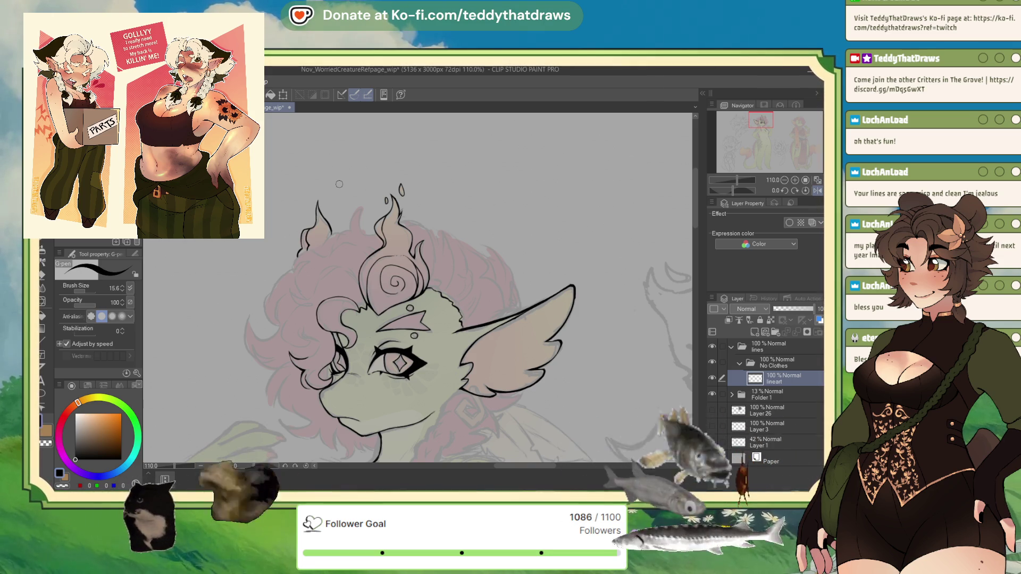
Ink hair curls beside the flames and beside the face, extending them downward.
scroll(338, 184, up, 4)
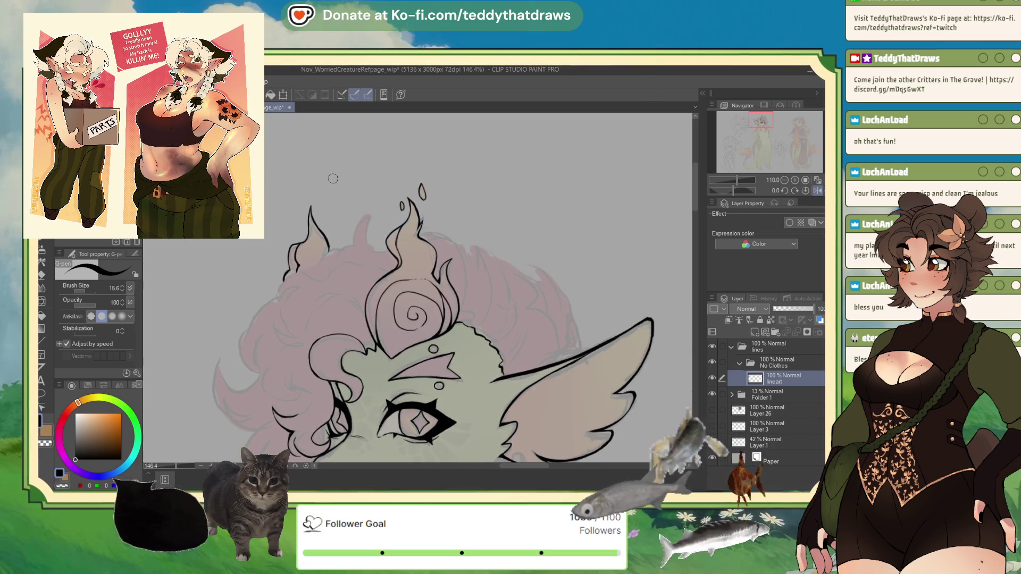
drag(321, 309, 374, 331)
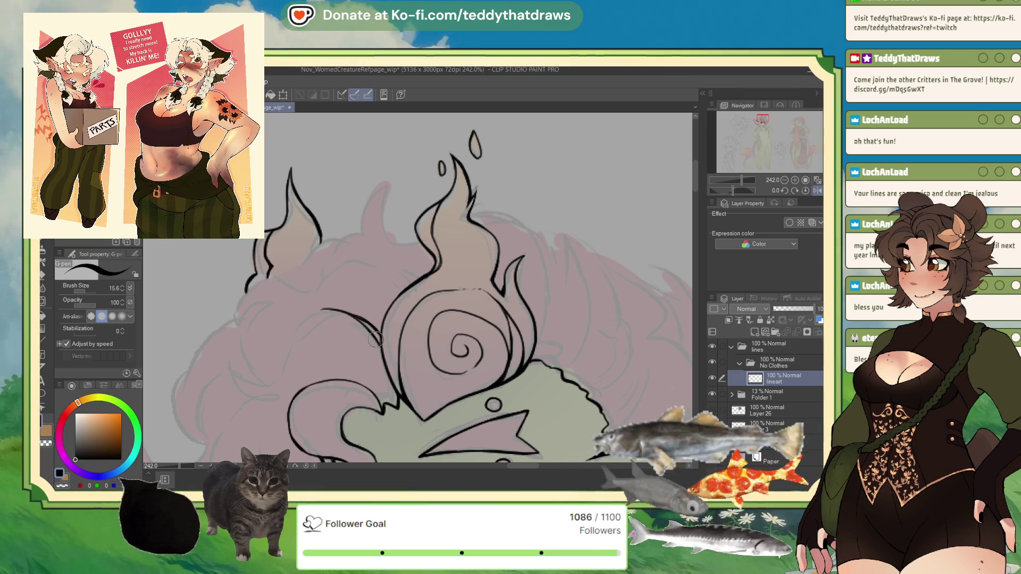
drag(325, 308, 317, 310)
drag(733, 191, 727, 190)
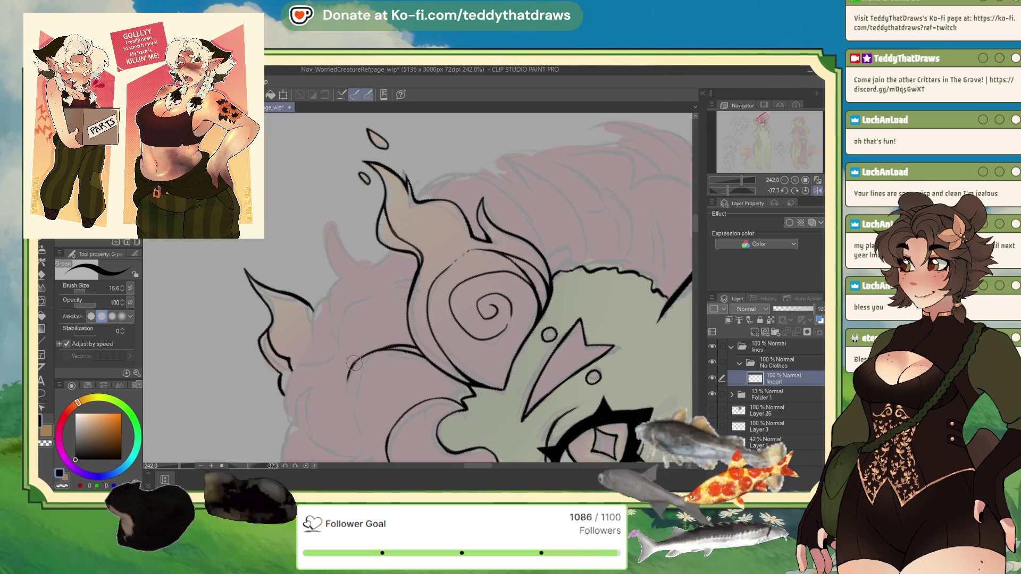
mouse_move(349, 395)
mouse_down()
mouse_move(363, 364)
mouse_move(352, 411)
mouse_move(361, 441)
mouse_up()
scroll(374, 333, up, 2)
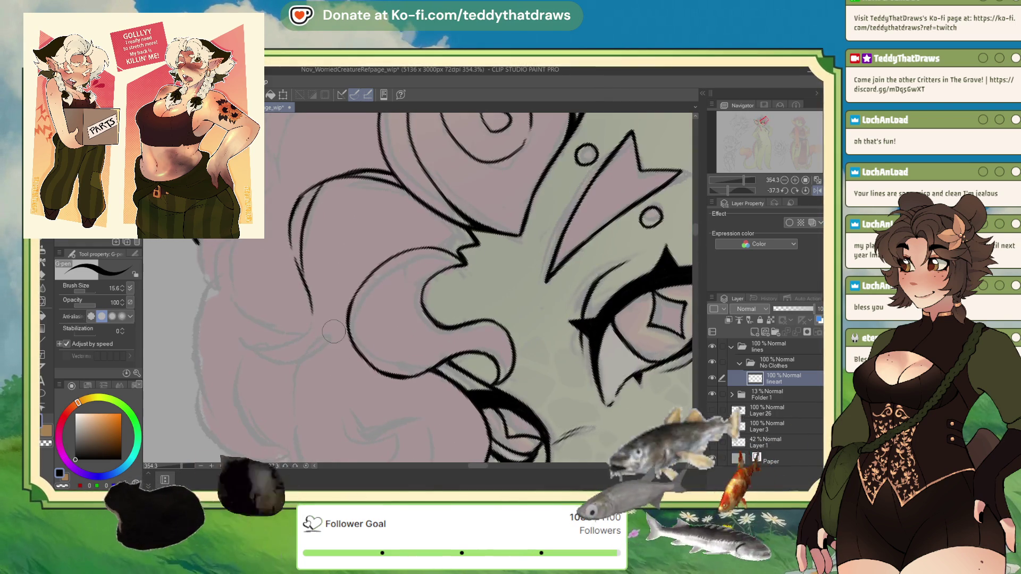
mouse_move(310, 325)
mouse_down()
mouse_move(242, 346)
mouse_move(289, 372)
mouse_up()
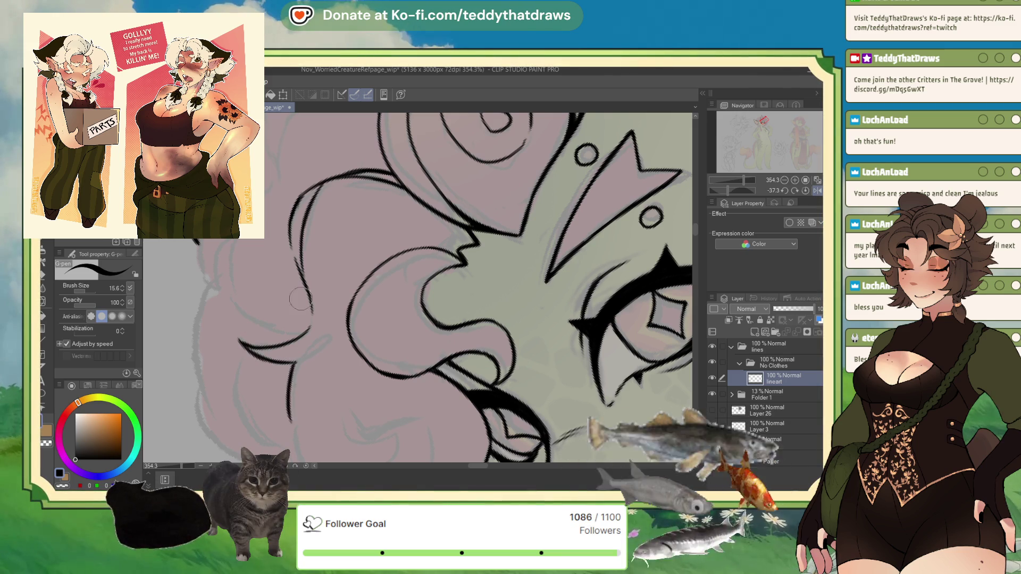
Draw sweeping curved lines through the hair curls on top of the head.
scroll(348, 268, down, 3)
scroll(269, 289, up, 1)
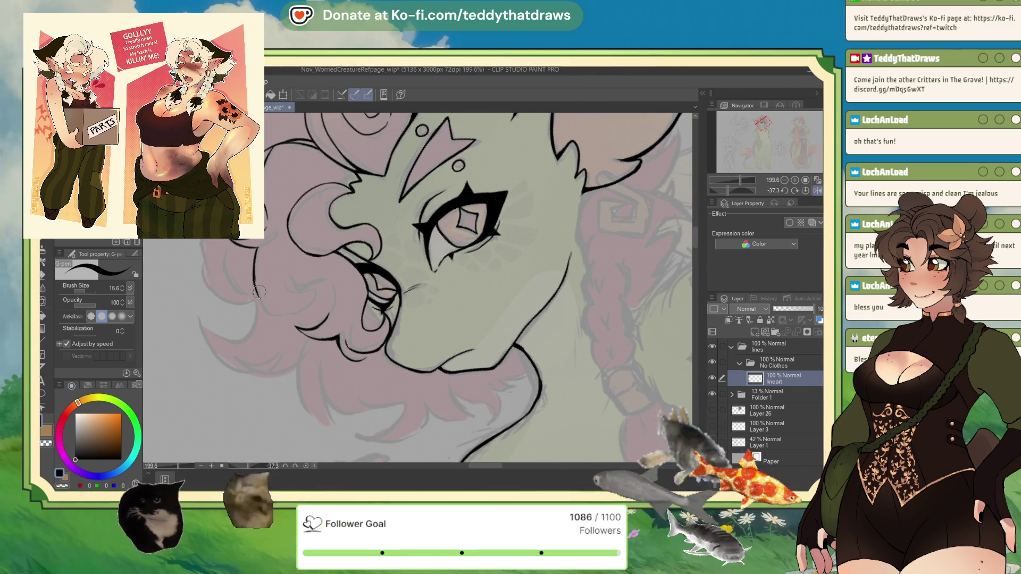
scroll(312, 286, up, 5)
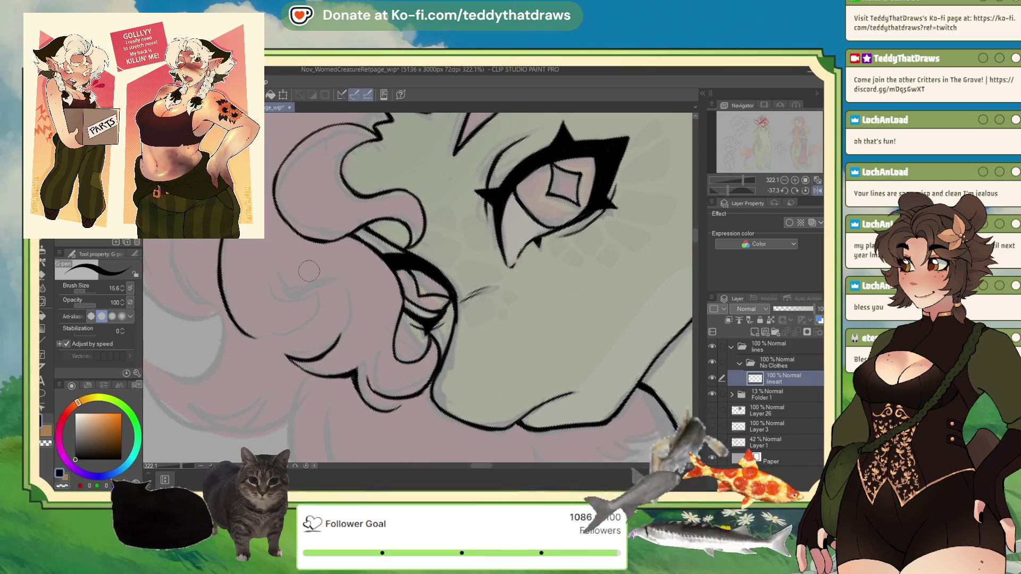
drag(734, 190, 735, 172)
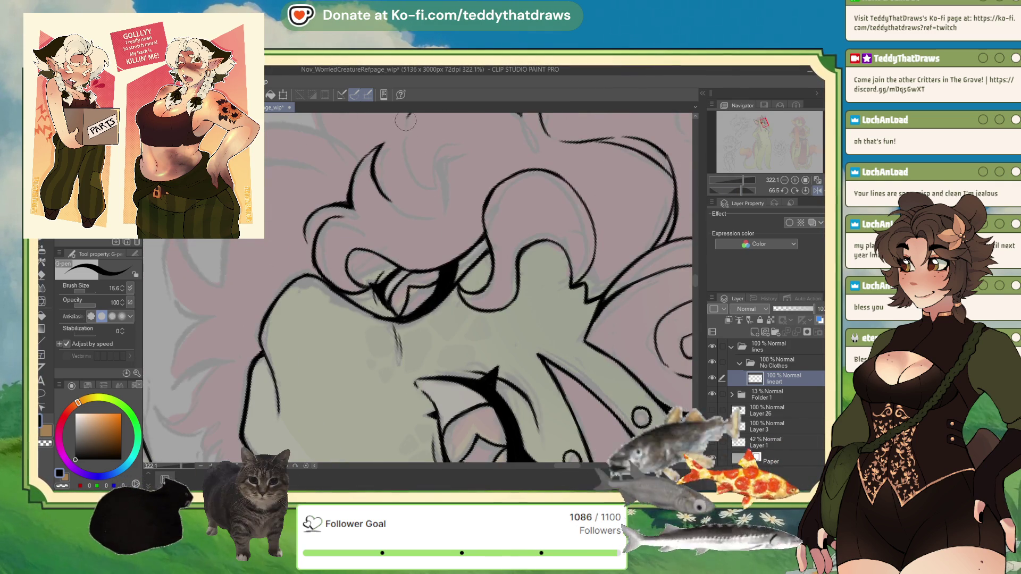
mouse_move(400, 136)
mouse_down()
mouse_move(403, 168)
mouse_move(429, 183)
mouse_move(457, 133)
mouse_up()
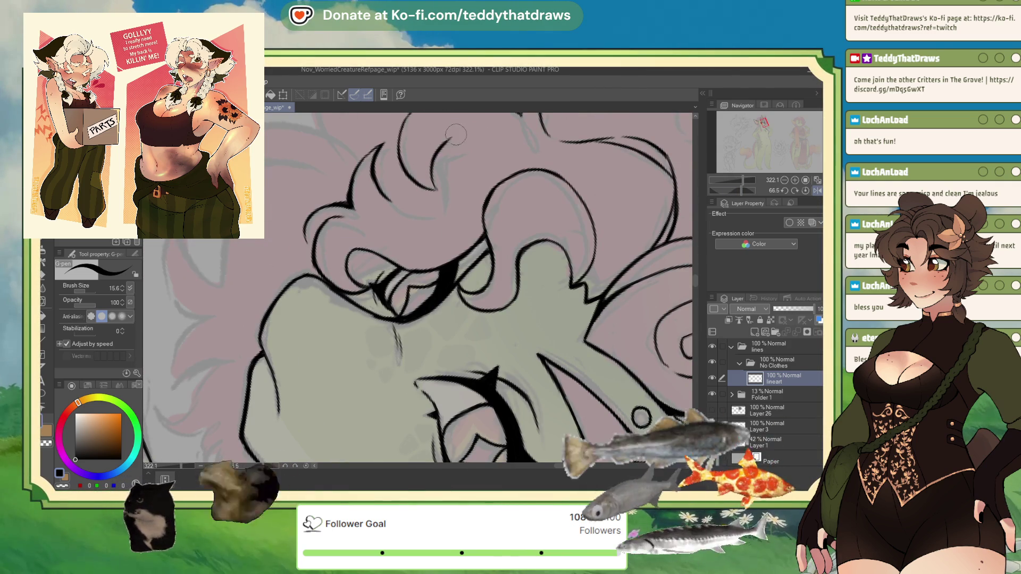
scroll(404, 154, down, 2)
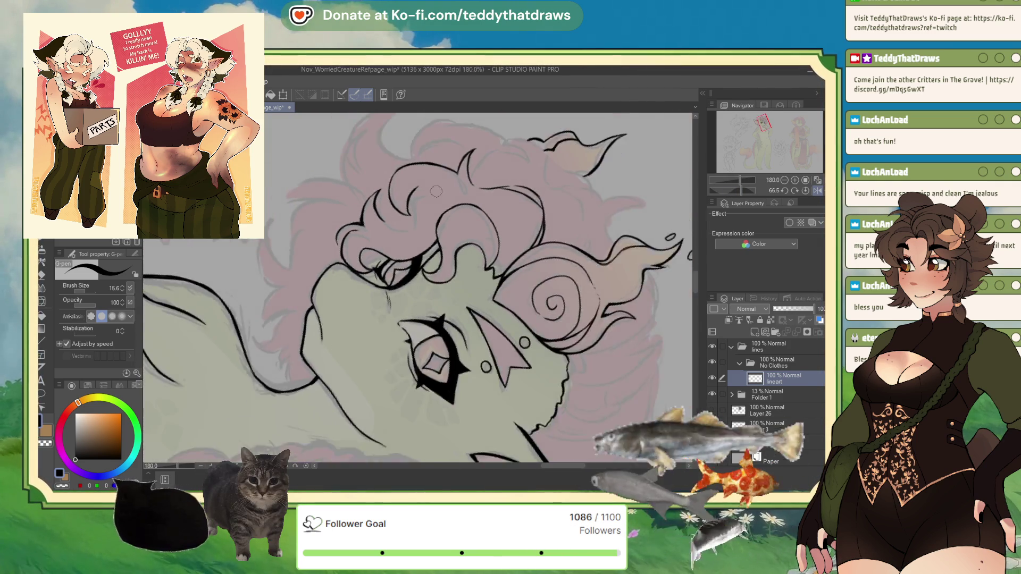
scroll(378, 149, up, 3)
mouse_move(326, 254)
mouse_down()
mouse_move(351, 280)
mouse_move(402, 266)
mouse_up()
On the mirrored canvas, add a short curl stroke and redraw it with a cleaner tip.
click(817, 191)
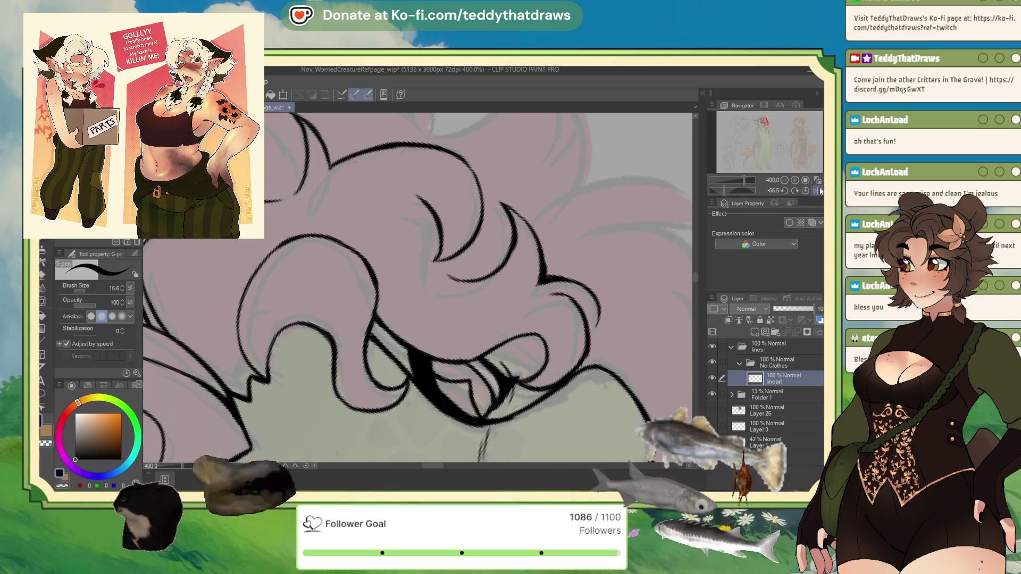
mouse_move(444, 246)
mouse_down()
mouse_move(402, 216)
mouse_move(433, 234)
mouse_move(458, 276)
mouse_up()
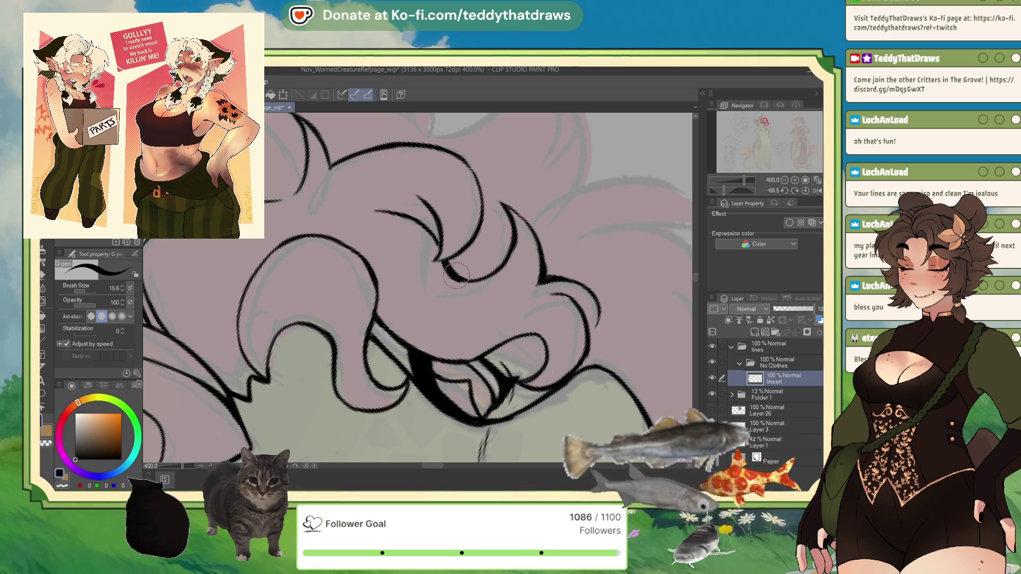
mouse_move(417, 208)
mouse_down()
mouse_move(441, 245)
mouse_move(449, 242)
mouse_up()
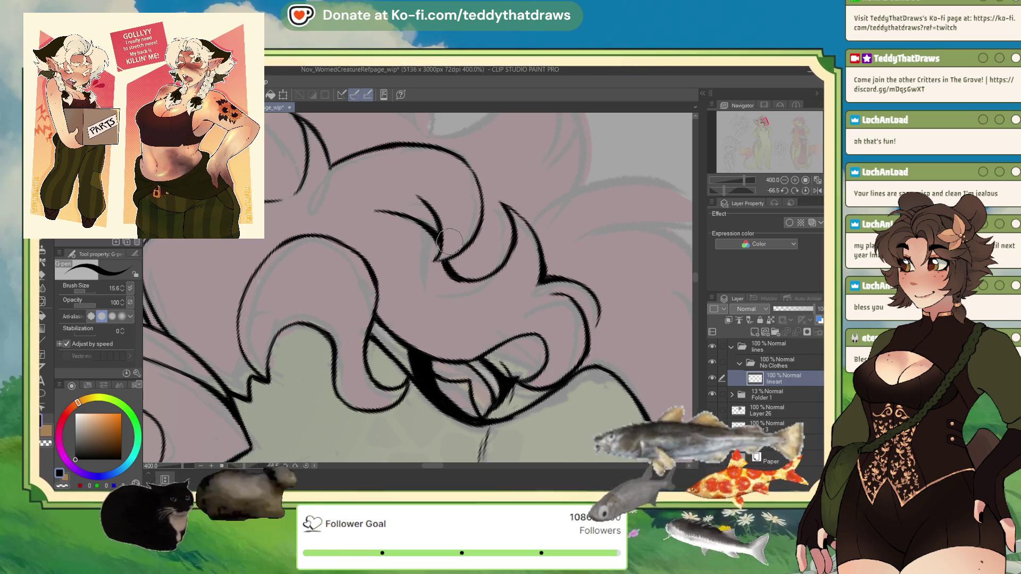
scroll(450, 243, down, 5)
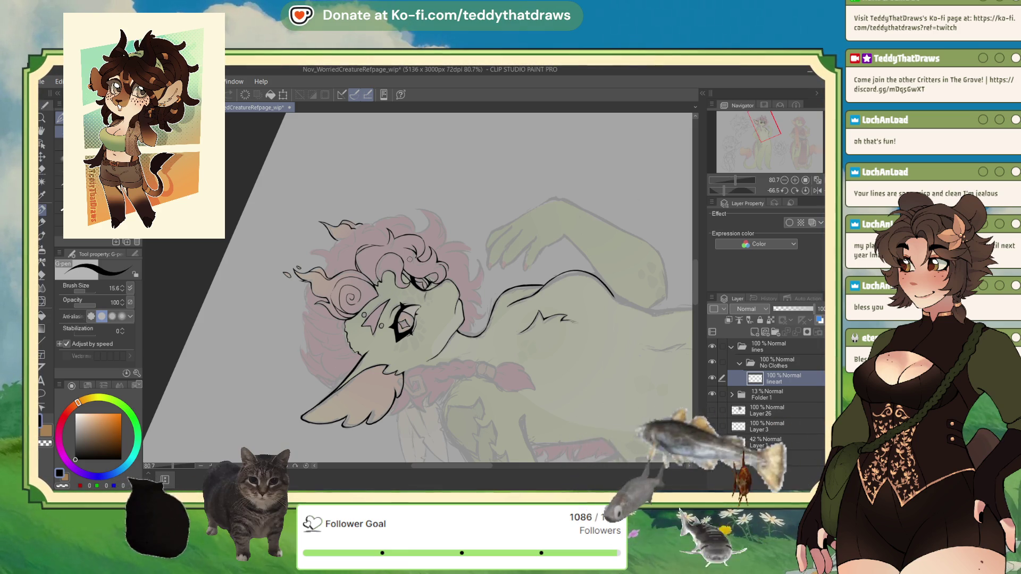
Trace the left edge of the hair down to the face with the view rotated upright.
scroll(331, 309, up, 5)
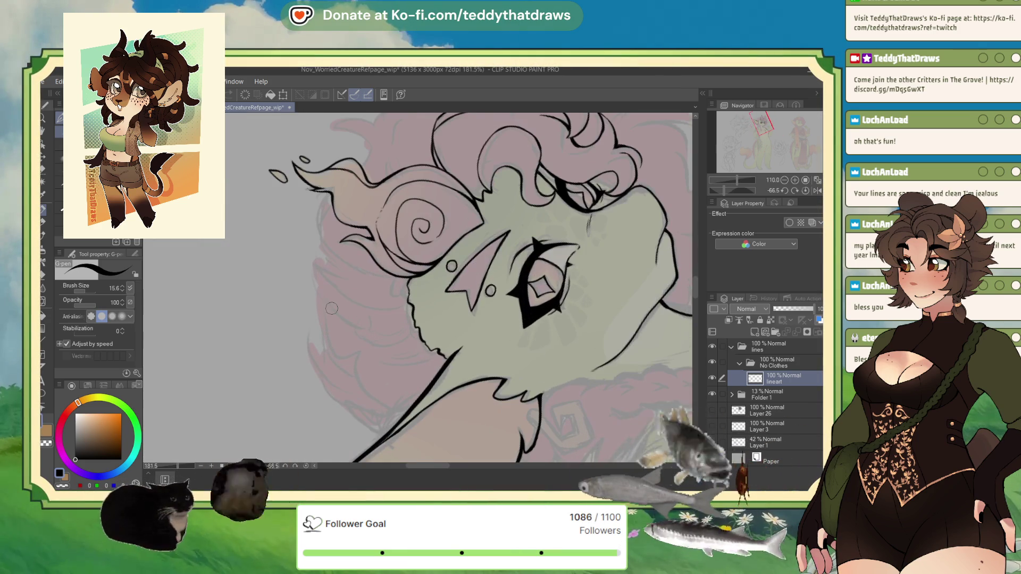
mouse_move(318, 217)
mouse_down()
mouse_move(341, 270)
mouse_move(367, 289)
mouse_up()
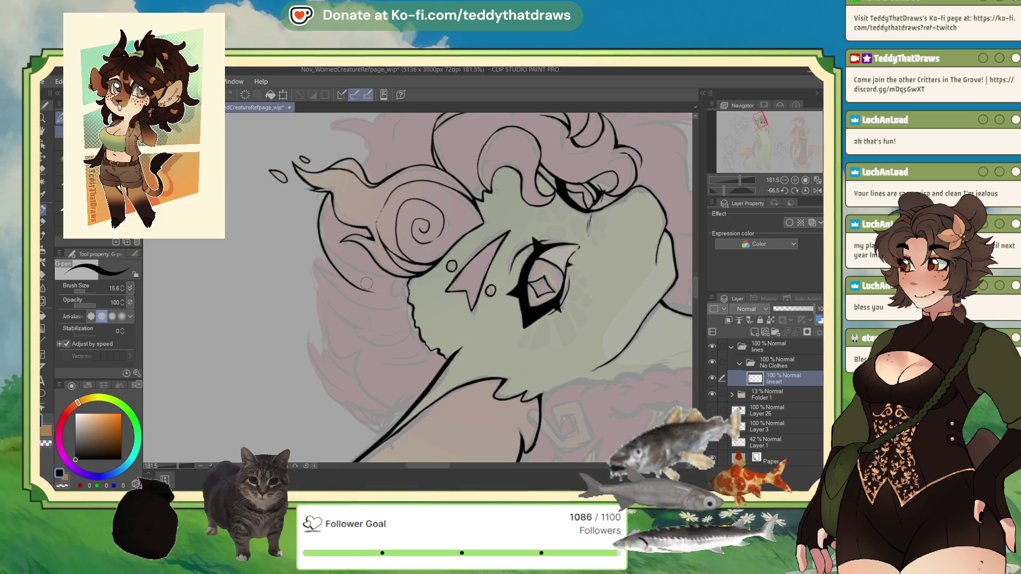
drag(745, 186, 638, 185)
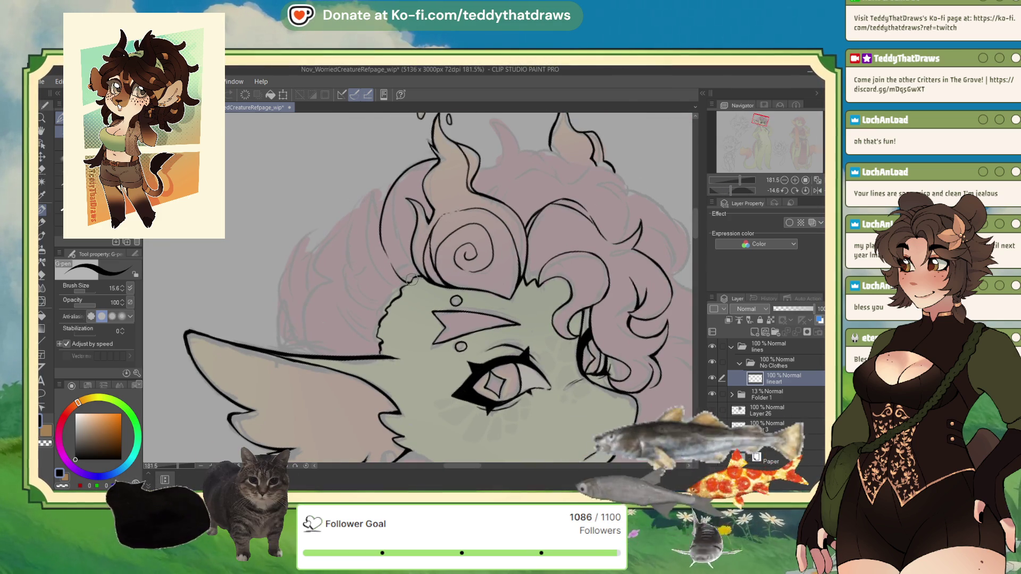
drag(383, 245, 407, 280)
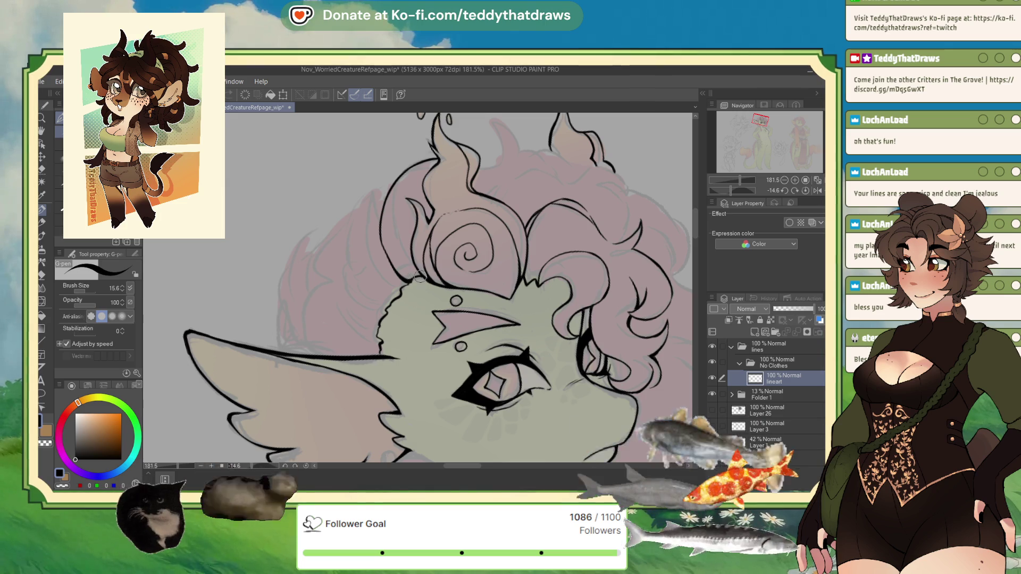
mouse_move(395, 183)
mouse_down()
mouse_move(391, 203)
mouse_move(418, 267)
mouse_up()
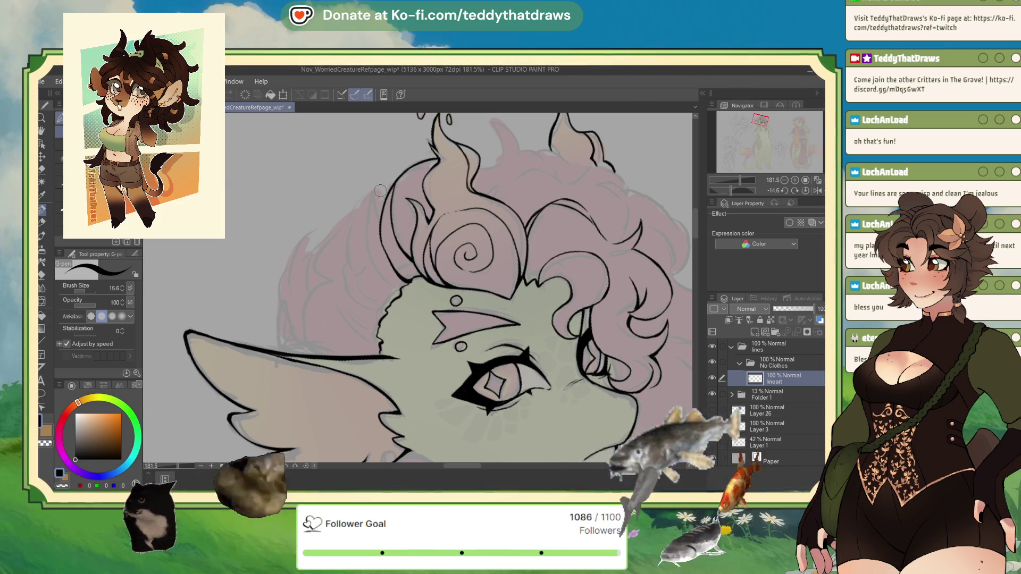
drag(394, 184, 375, 198)
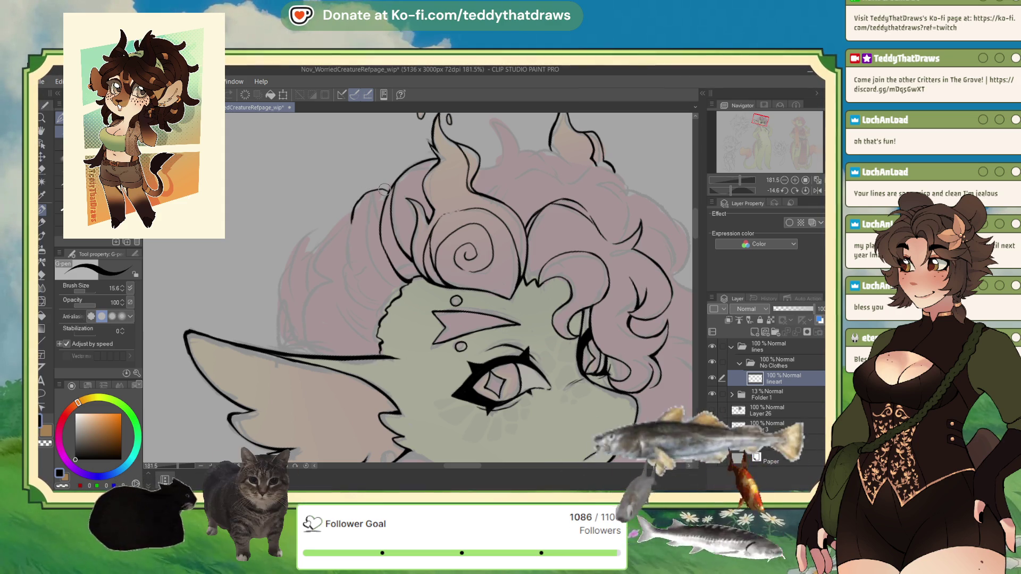
mouse_move(353, 215)
mouse_down()
mouse_move(349, 256)
mouse_move(379, 319)
mouse_up()
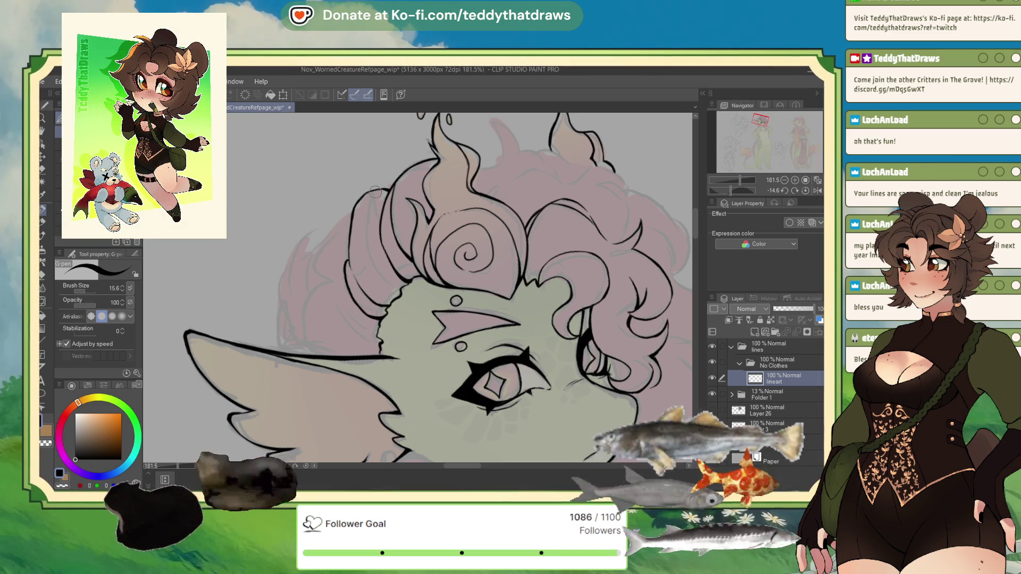
Ink a line along a hair curl and add short strokes to the hair outline.
drag(731, 191, 719, 193)
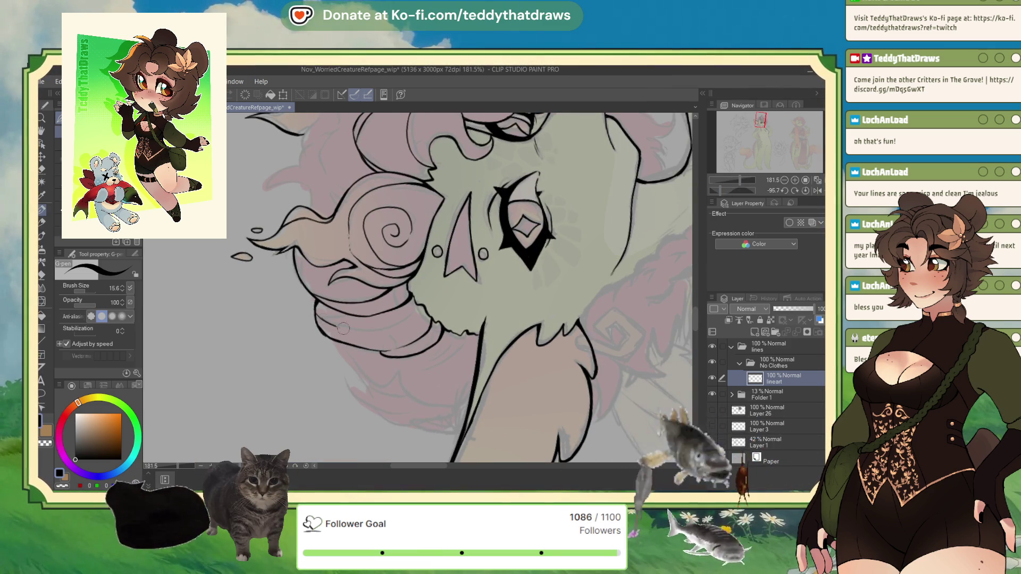
drag(720, 190, 725, 190)
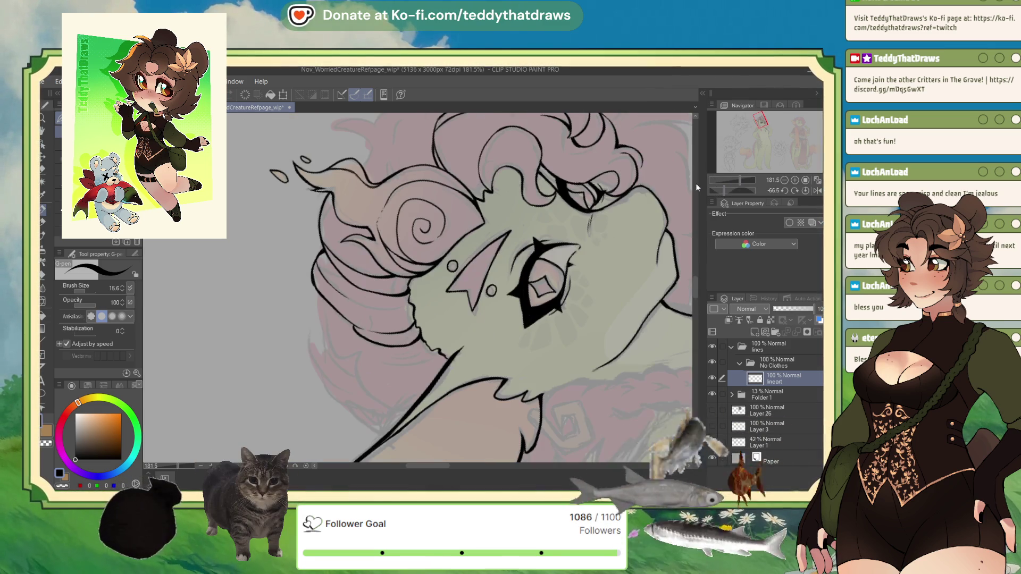
drag(353, 301, 401, 308)
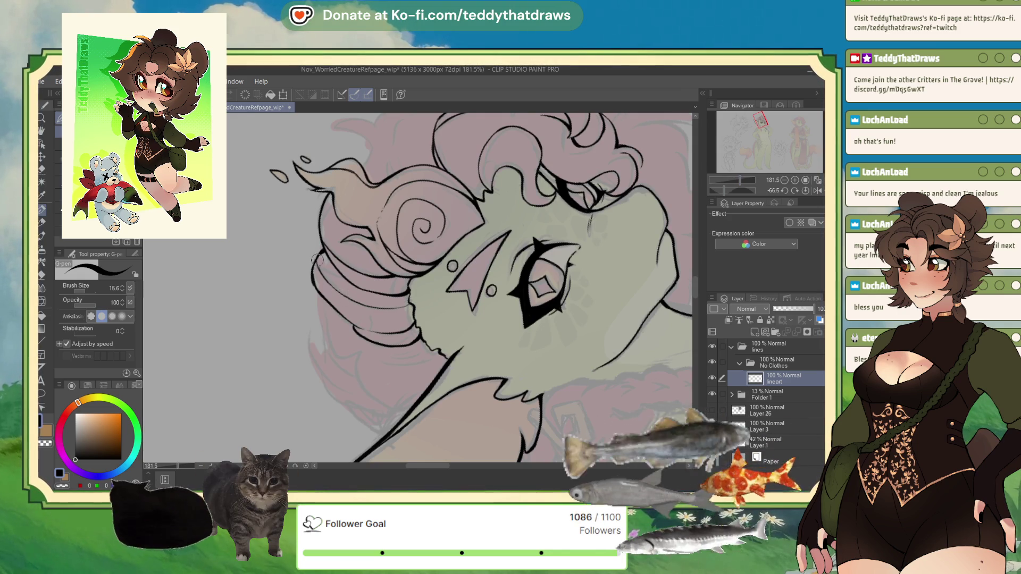
drag(322, 254, 313, 269)
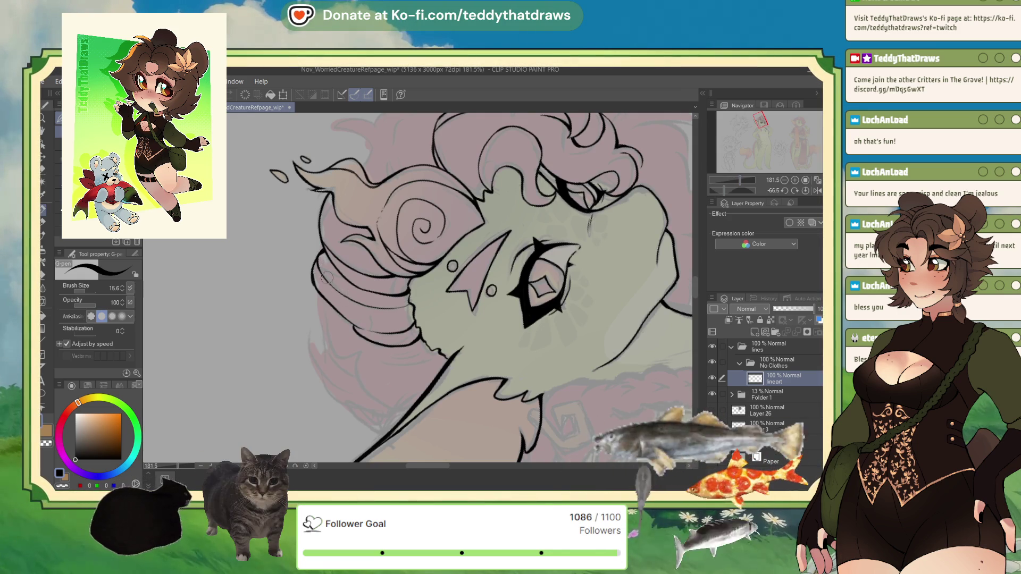
Ink the lower hair and cheek outline, erase it, and retrace it bolder in black.
scroll(372, 319, down, 3)
scroll(314, 302, up, 2)
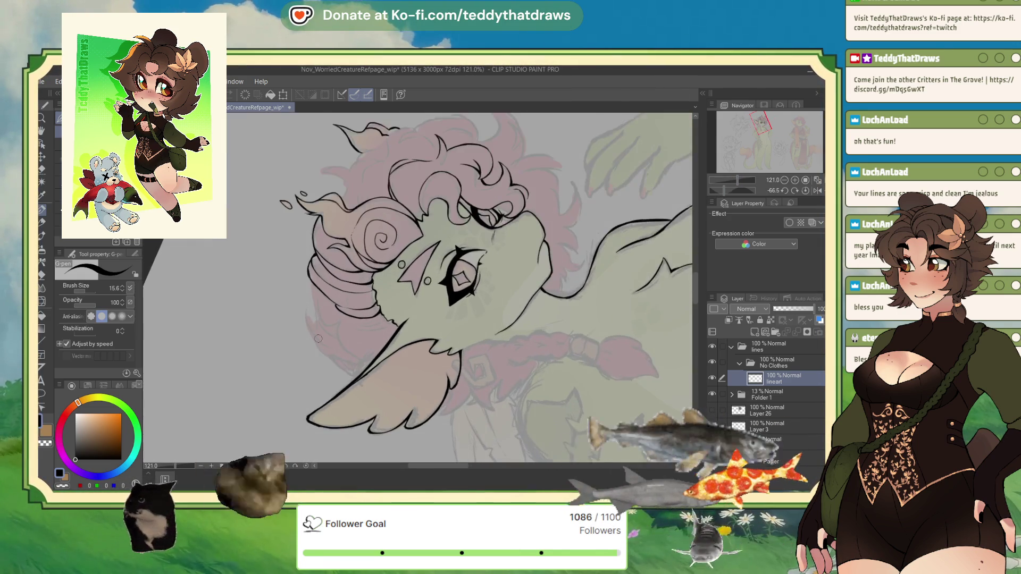
scroll(314, 302, up, 2)
mouse_move(297, 276)
mouse_down()
mouse_move(305, 315)
mouse_move(319, 340)
mouse_move(336, 338)
mouse_move(349, 377)
mouse_move(369, 394)
mouse_move(400, 395)
mouse_up()
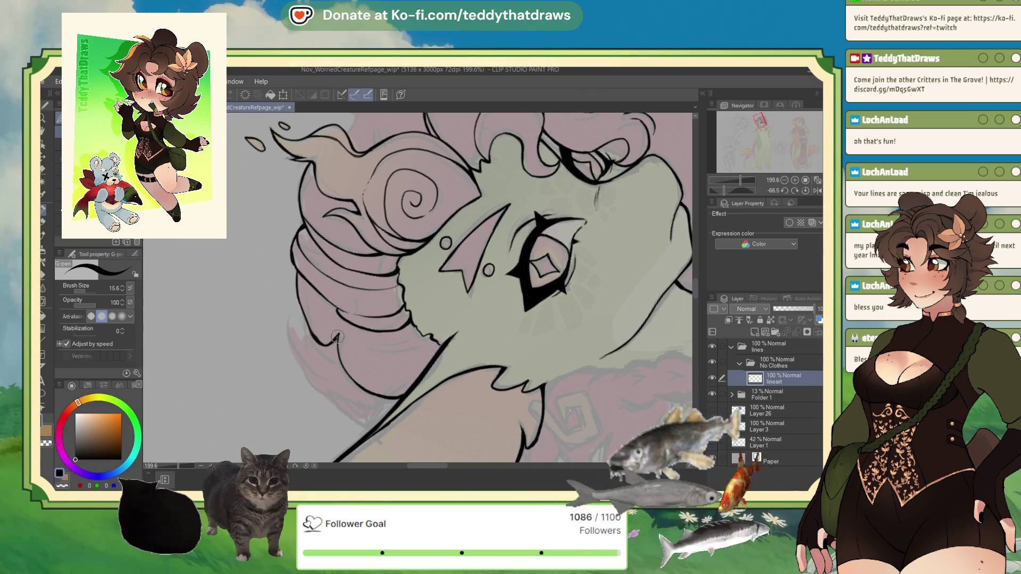
click(63, 486)
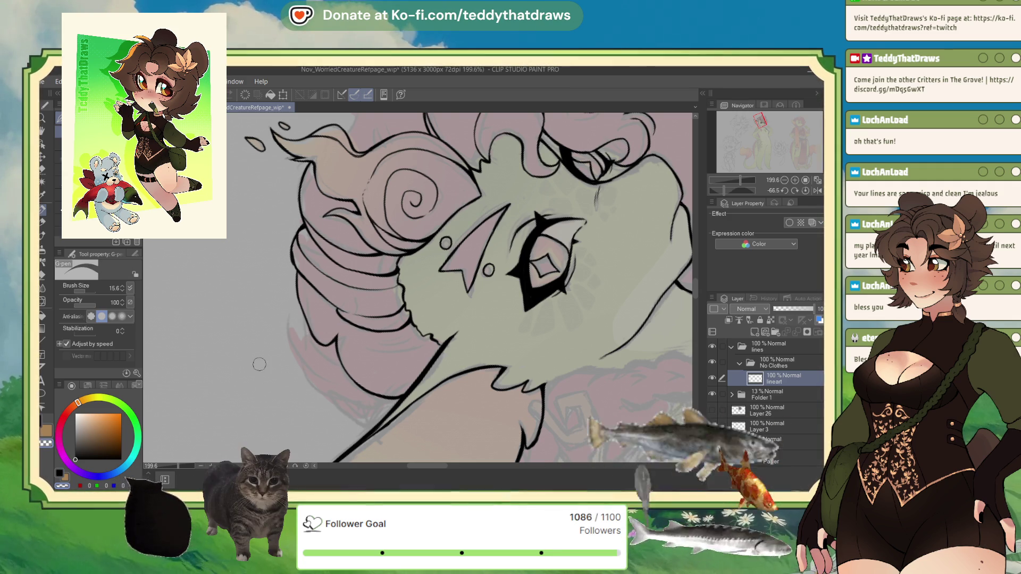
key(c)
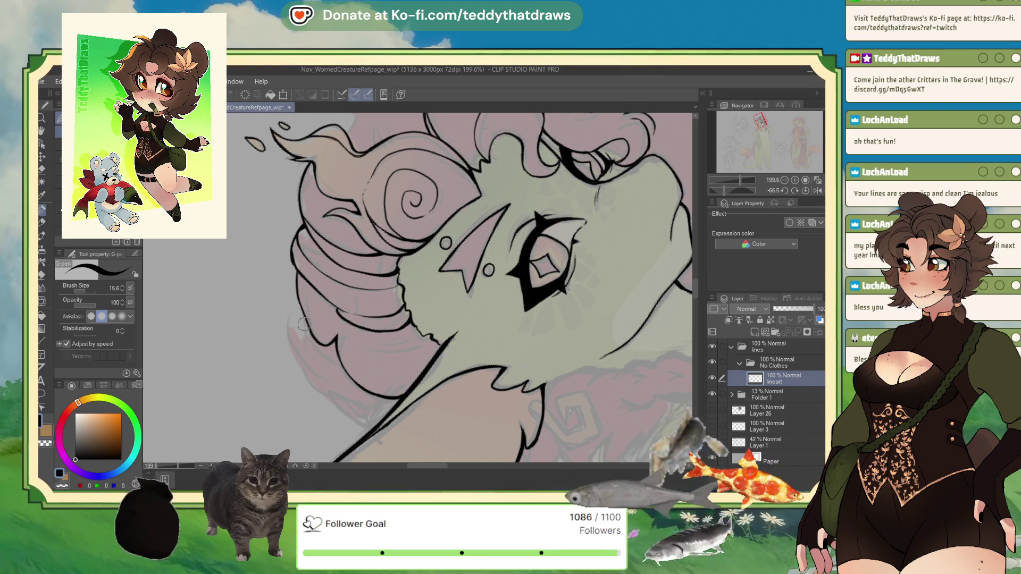
mouse_move(297, 316)
mouse_down()
mouse_move(293, 354)
mouse_move(308, 385)
mouse_move(349, 420)
mouse_up()
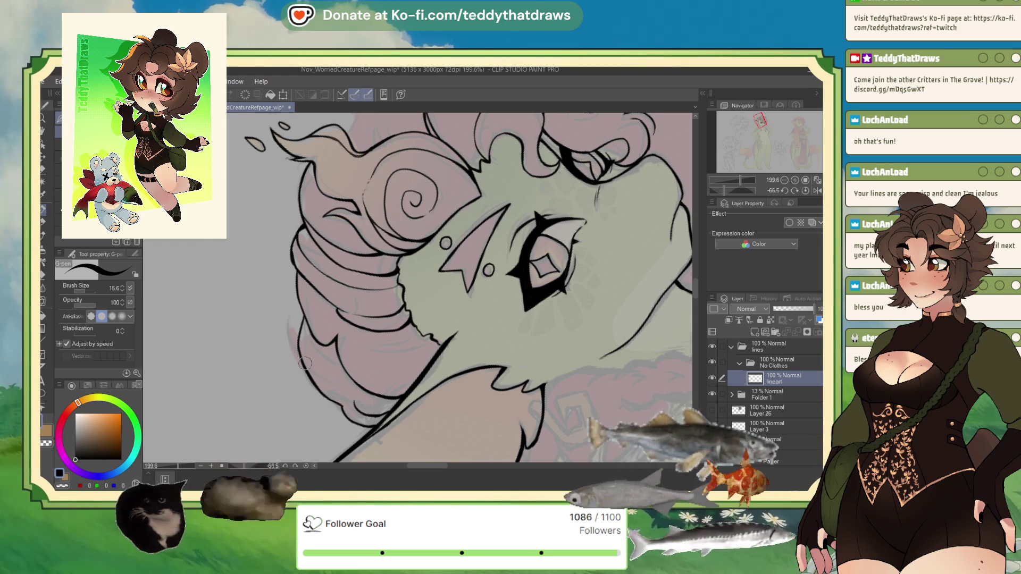
drag(298, 354, 345, 396)
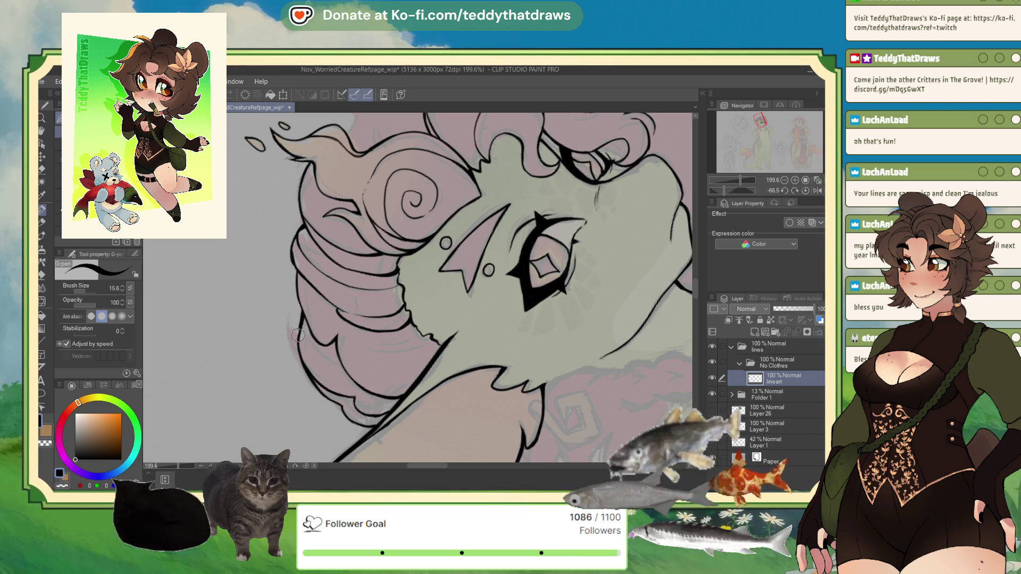
Ink a curve on the top hair and outline a hair spike with outer and inner strokes.
scroll(299, 330, down, 5)
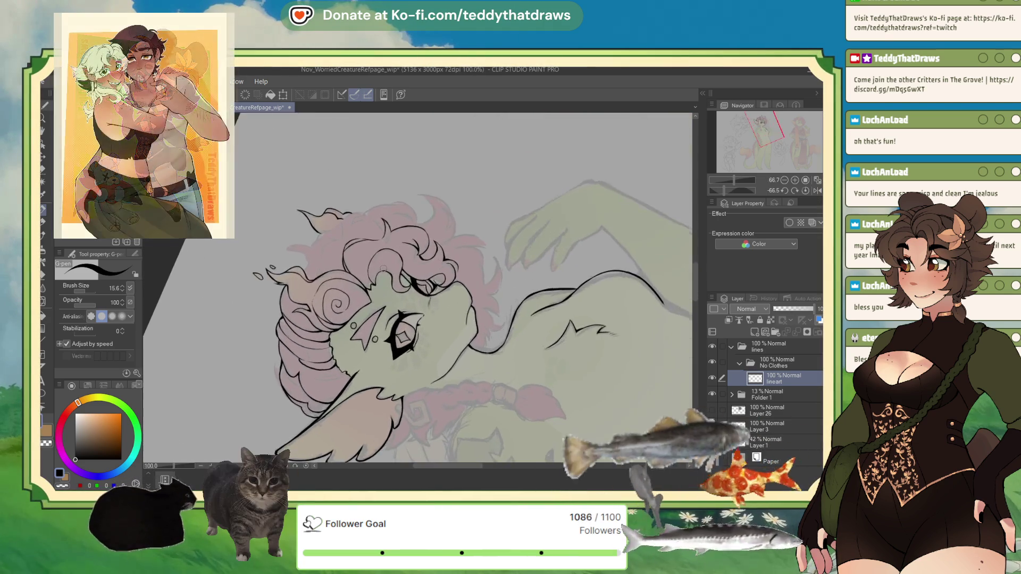
scroll(319, 268, down, 3)
scroll(274, 270, up, 2)
click(799, 190)
scroll(313, 235, down, 1)
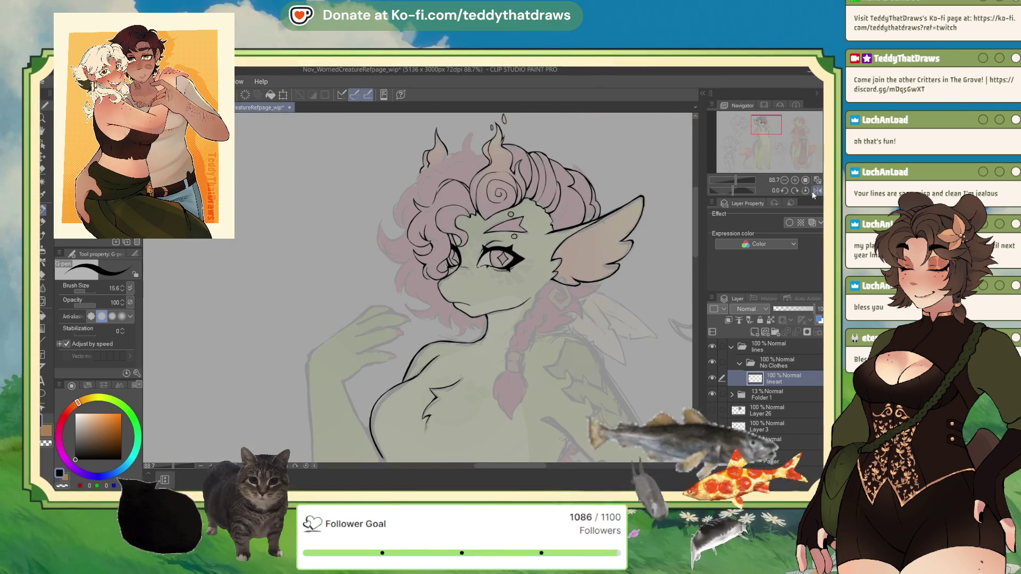
scroll(313, 235, up, 5)
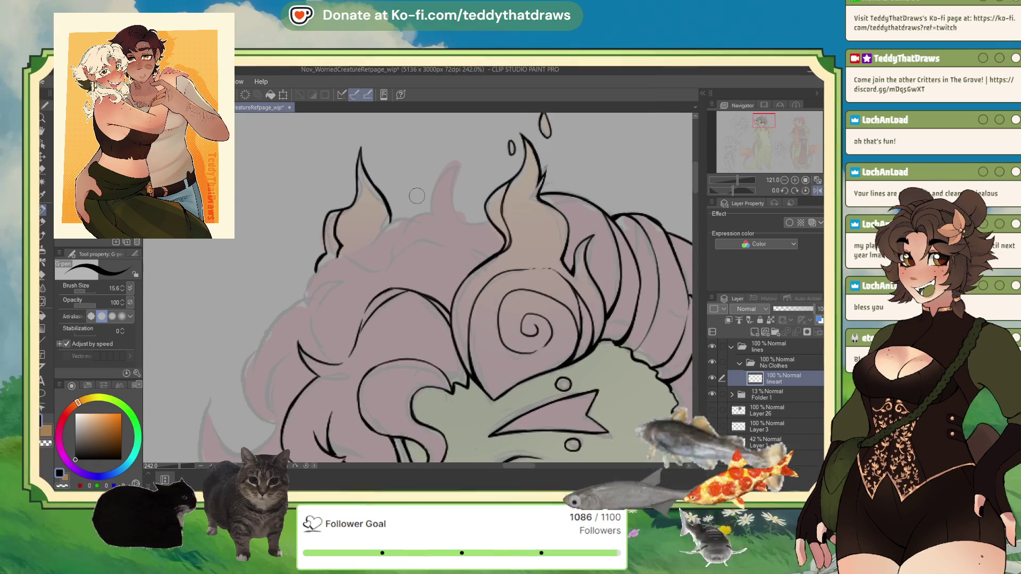
drag(732, 191, 727, 196)
mouse_move(350, 161)
mouse_down()
mouse_move(399, 203)
mouse_move(419, 188)
mouse_up()
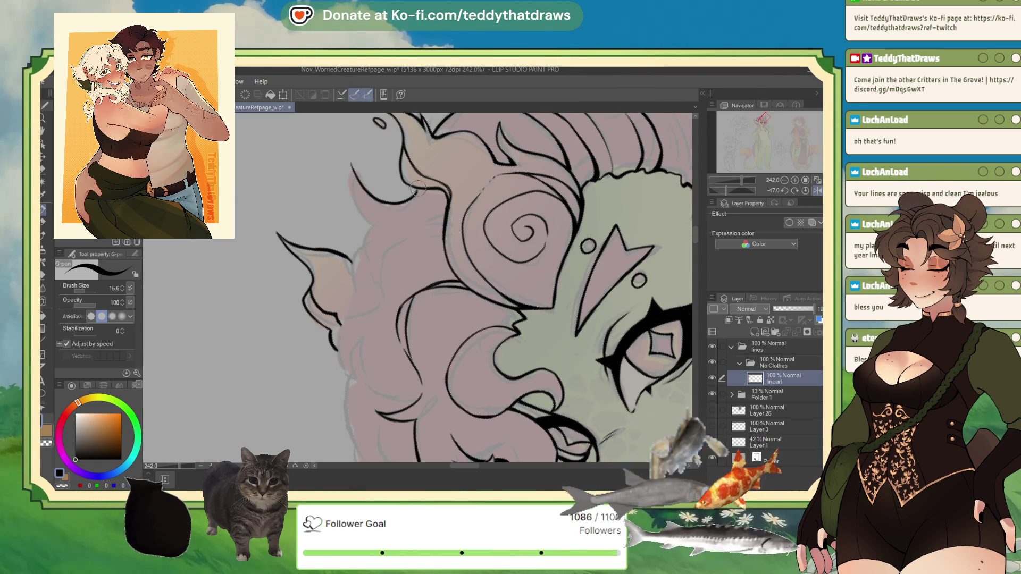
mouse_move(350, 160)
mouse_down()
mouse_move(354, 205)
mouse_move(375, 231)
mouse_up()
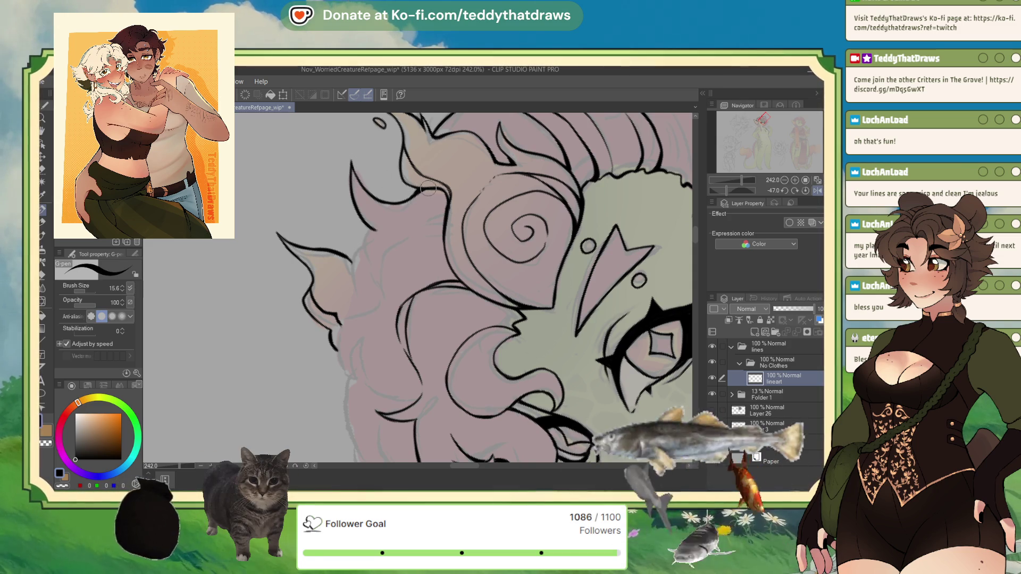
mouse_move(374, 229)
mouse_down()
mouse_move(335, 334)
mouse_move(368, 388)
mouse_up()
drag(359, 331, 367, 383)
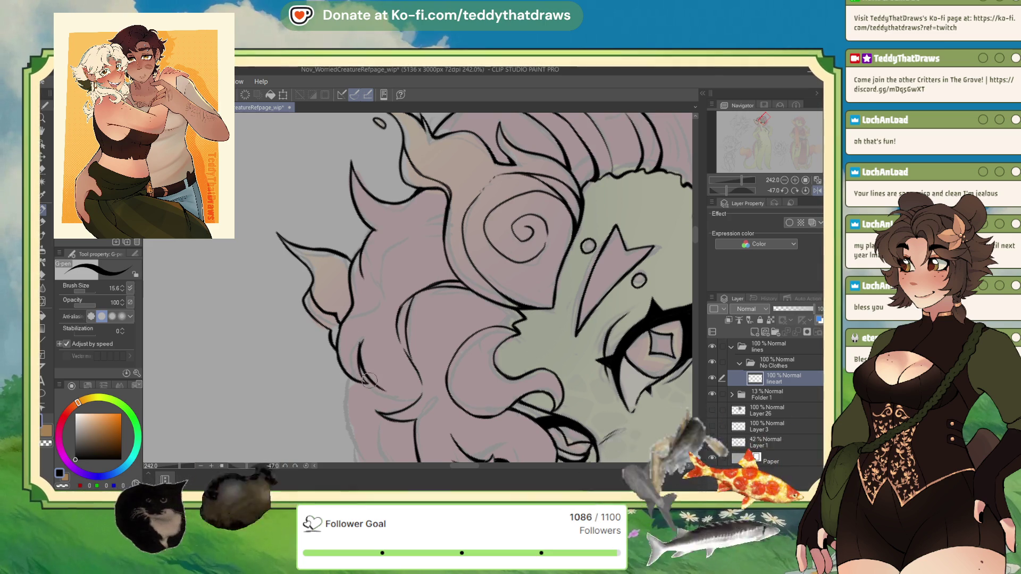
Erase with transparent colour, then ink another hair curve, the left outline, and the lower-left curl.
click(63, 485)
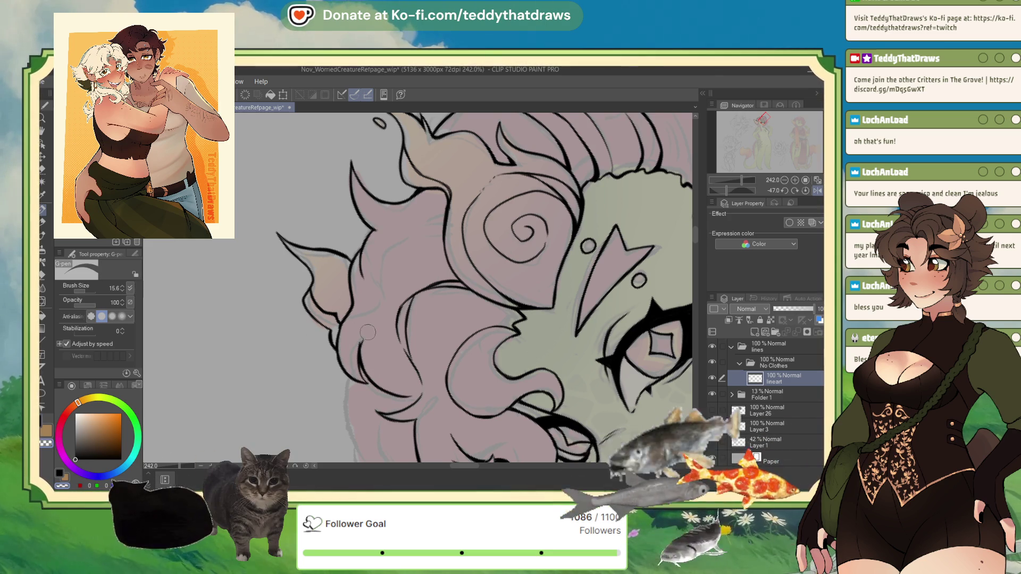
key(c)
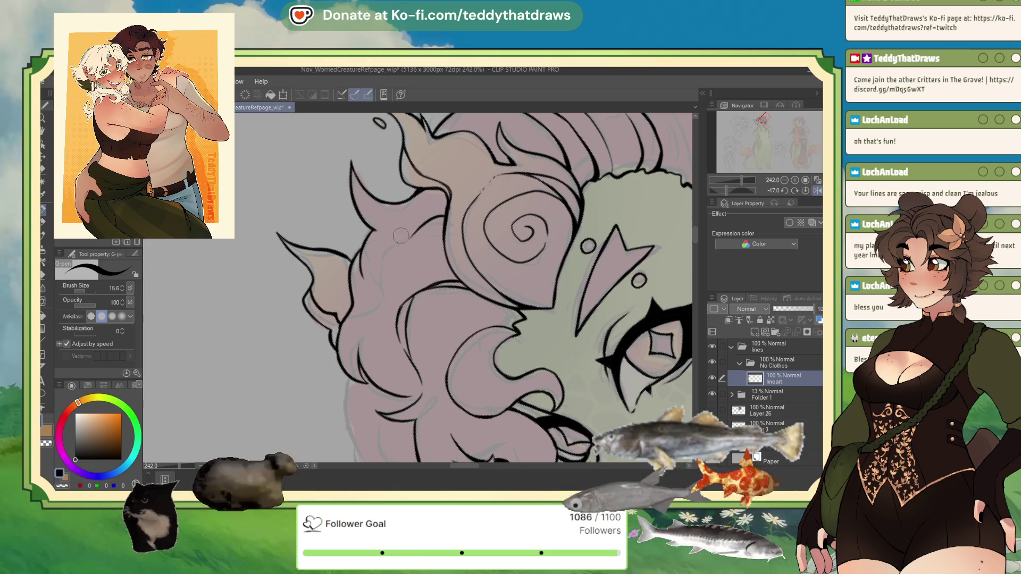
mouse_move(410, 238)
mouse_down()
mouse_move(381, 269)
mouse_move(384, 303)
mouse_up()
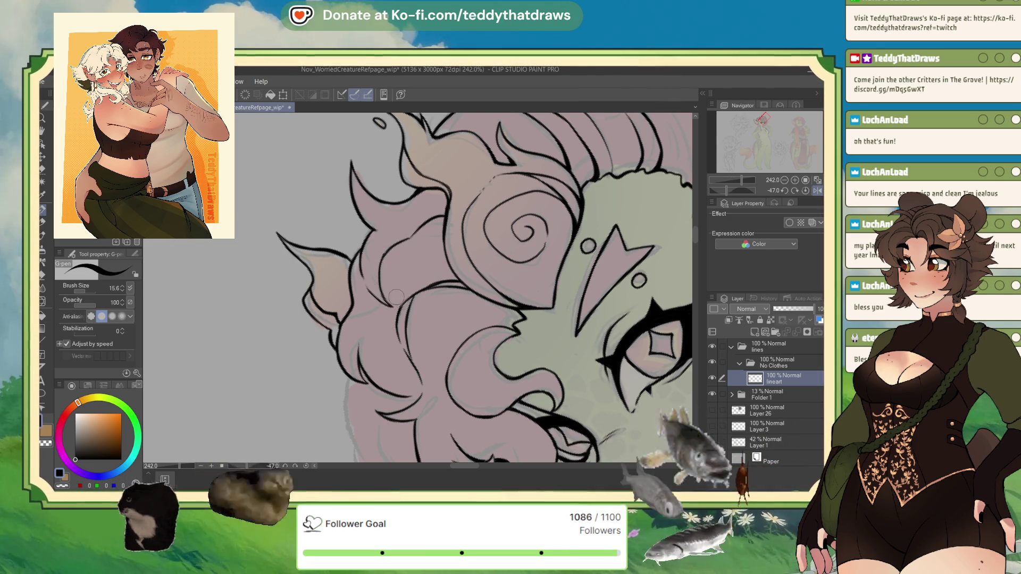
scroll(402, 302, down, 10)
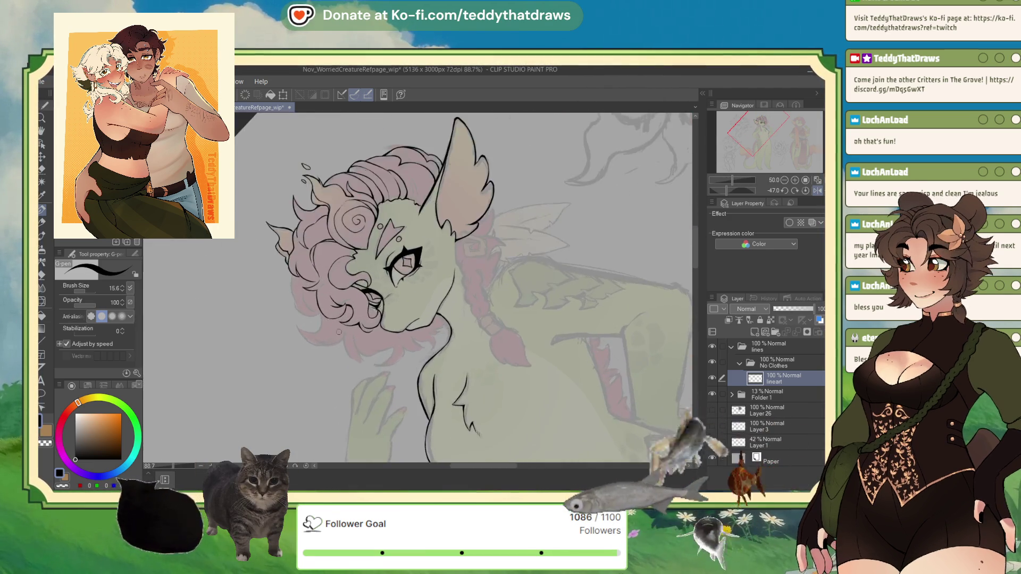
scroll(341, 336, up, 6)
drag(303, 185, 306, 243)
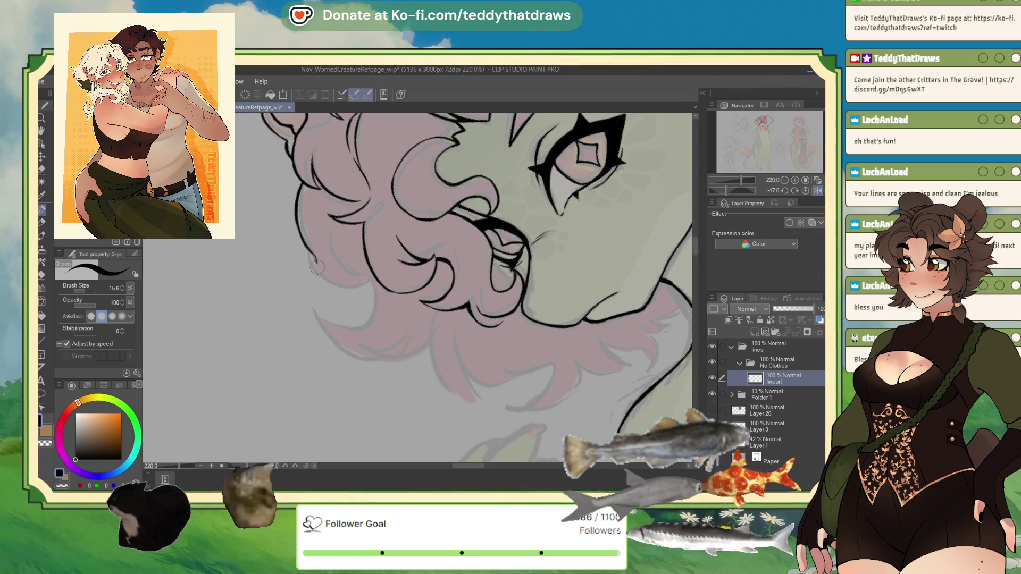
mouse_move(327, 292)
mouse_down()
mouse_move(352, 301)
mouse_move(369, 292)
mouse_move(372, 276)
mouse_move(340, 263)
mouse_move(339, 247)
mouse_up()
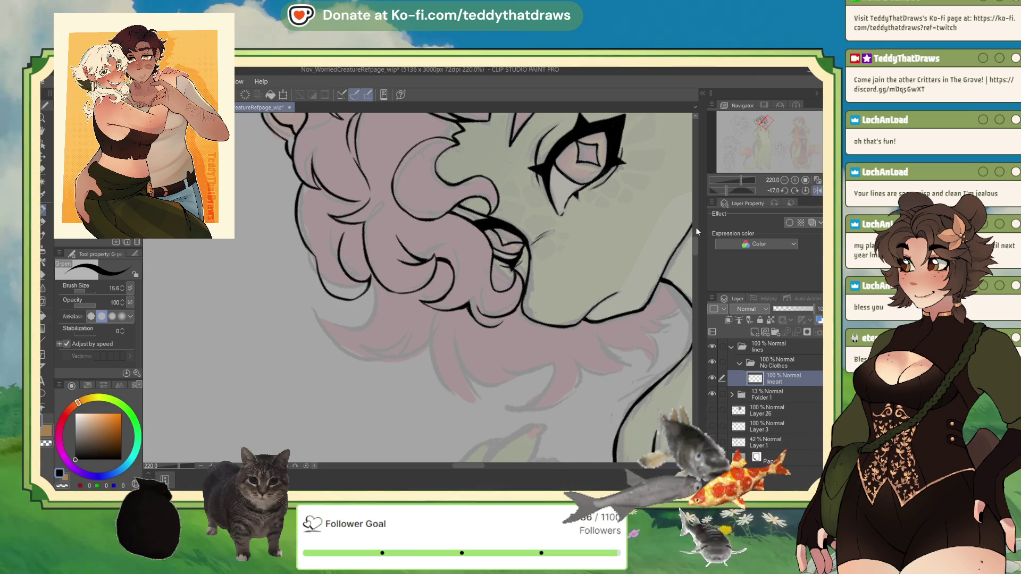
Reset the canvas rotation to 0 and mirror the view to check the lineart.
click(805, 191)
click(816, 190)
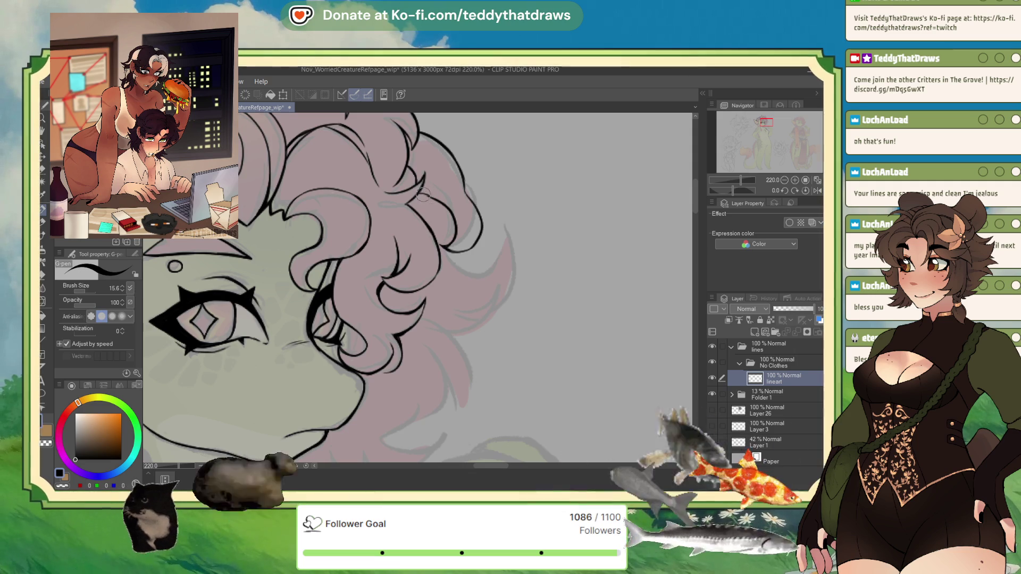
scroll(438, 201, down, 1)
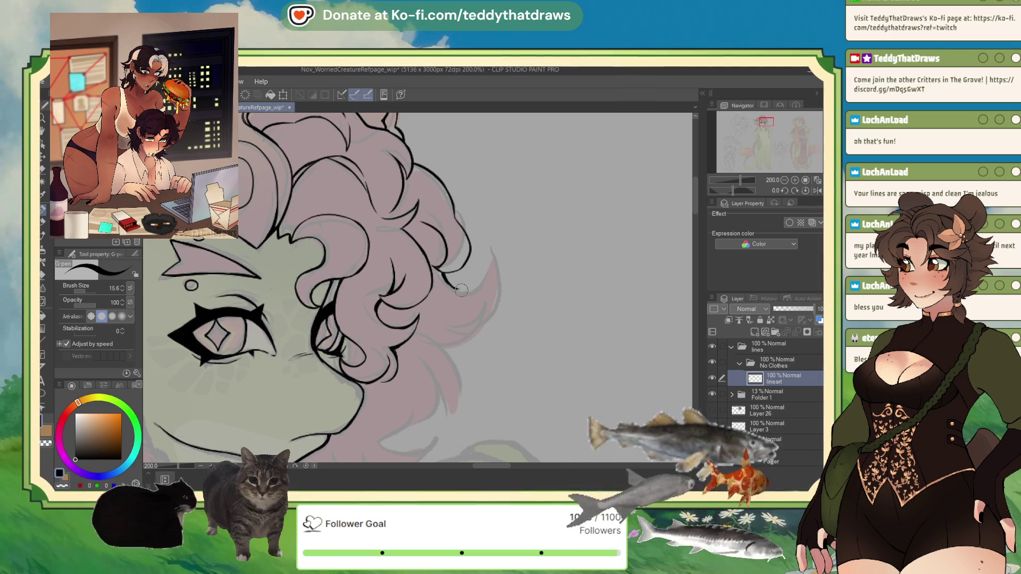
click(815, 191)
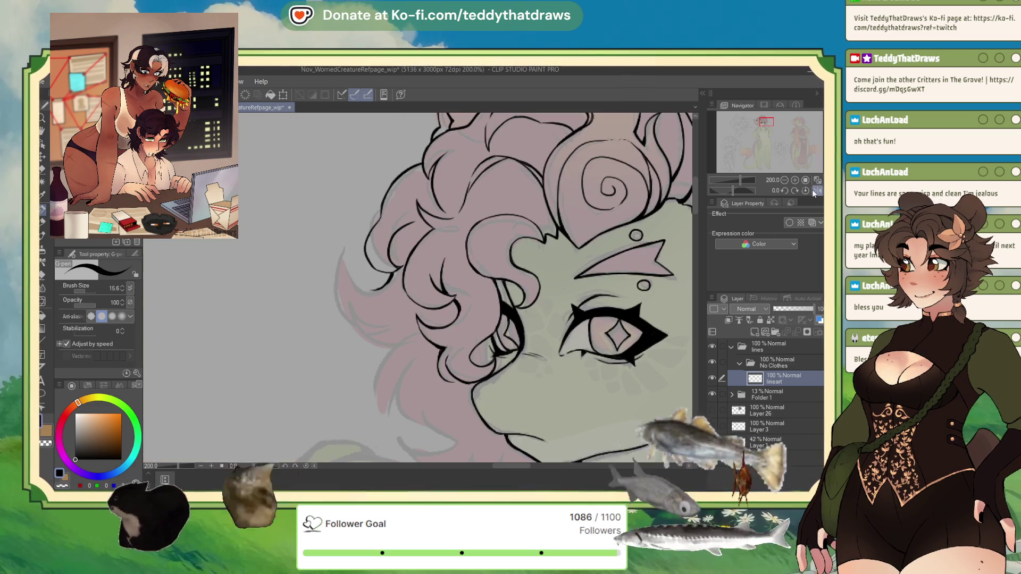
Ink the left hair edge, bowing it outward and continuing it further down.
drag(344, 248, 364, 287)
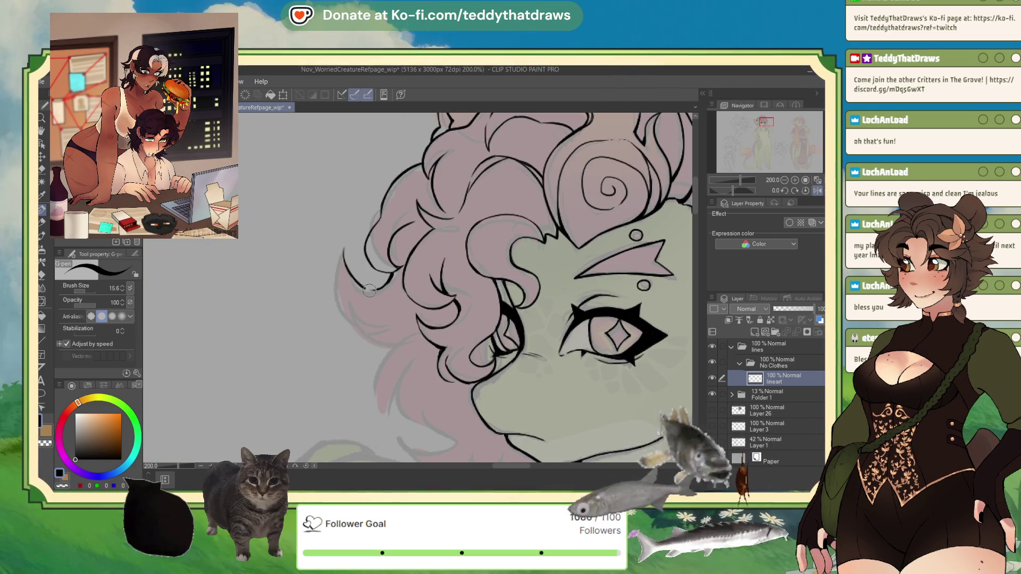
mouse_move(343, 247)
mouse_down()
mouse_move(336, 285)
mouse_move(360, 343)
mouse_up()
scroll(415, 370, down, 3)
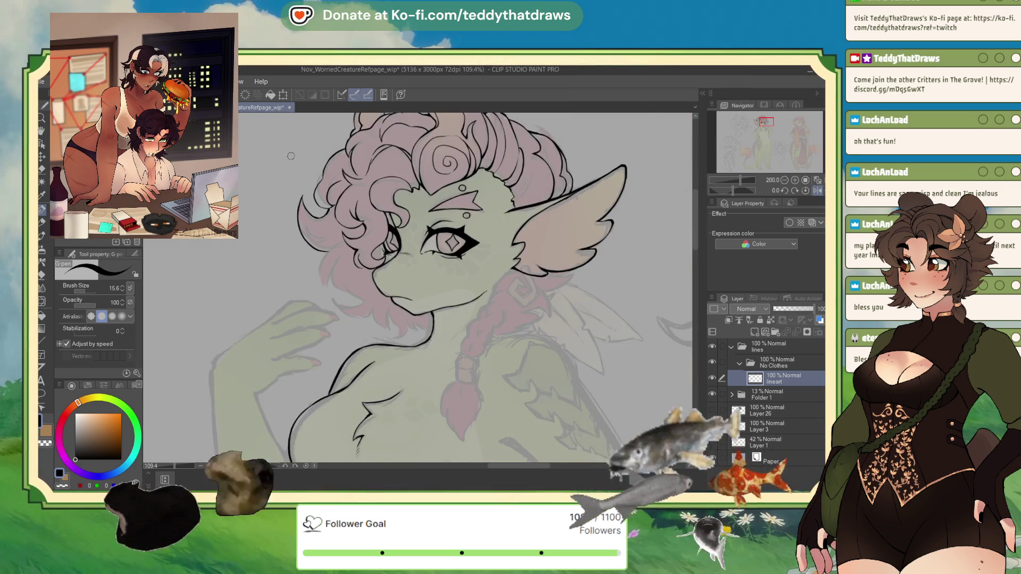
scroll(347, 242, up, 3)
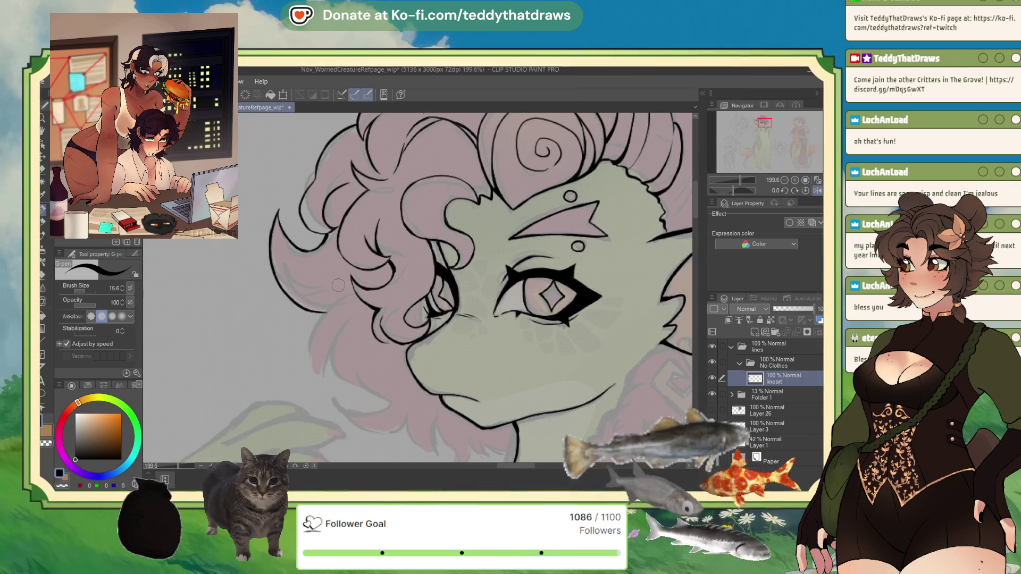
mouse_move(333, 306)
mouse_down()
mouse_move(319, 356)
mouse_move(330, 375)
mouse_move(330, 355)
mouse_move(323, 366)
mouse_up()
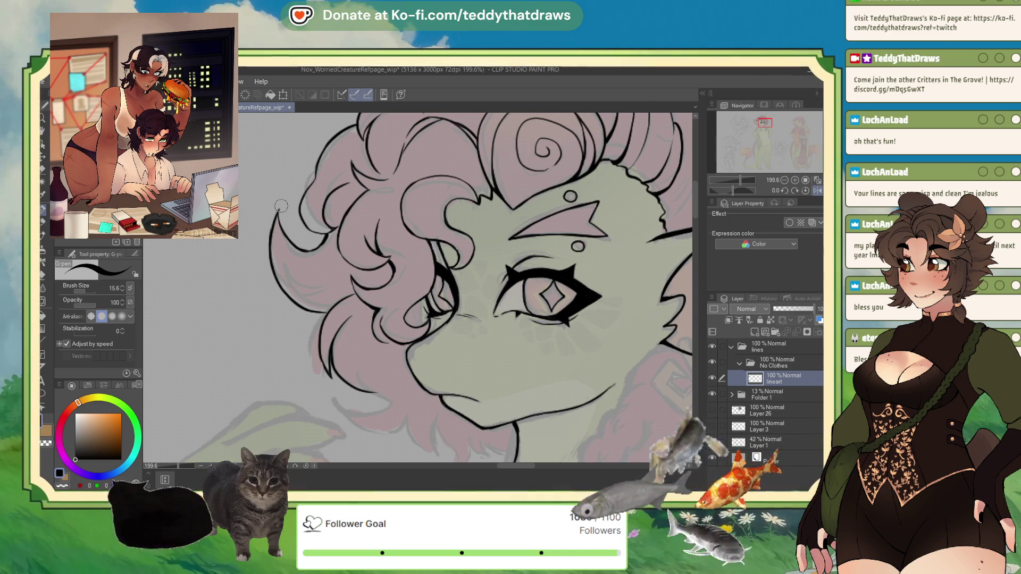
scroll(281, 206, down, 5)
scroll(384, 245, up, 4)
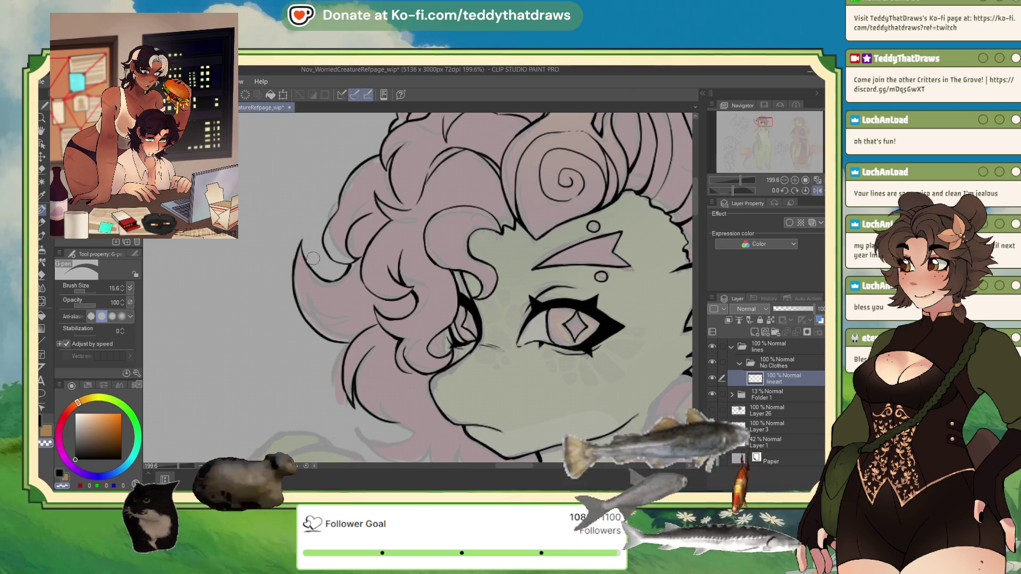
Erase the outer left hair outline, then redraw it in black, extending it down and around.
mouse_move(297, 254)
mouse_down()
mouse_move(309, 322)
mouse_move(334, 341)
mouse_up()
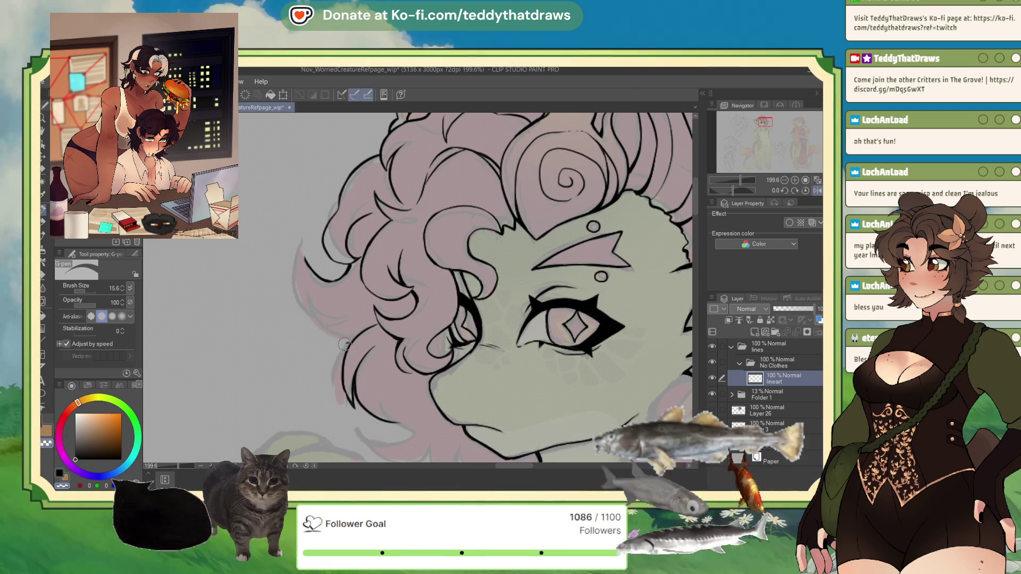
click(67, 460)
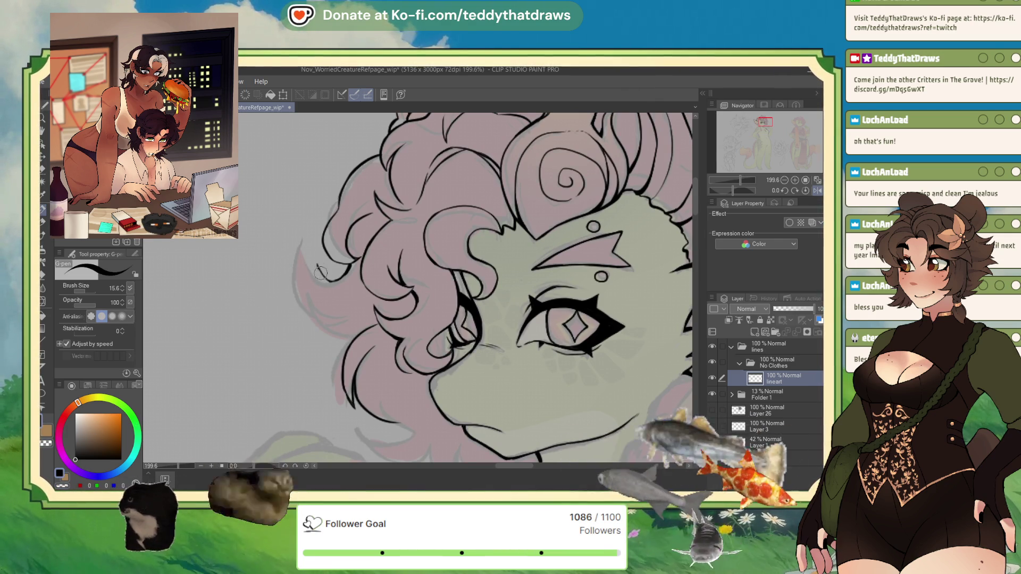
drag(320, 295, 316, 267)
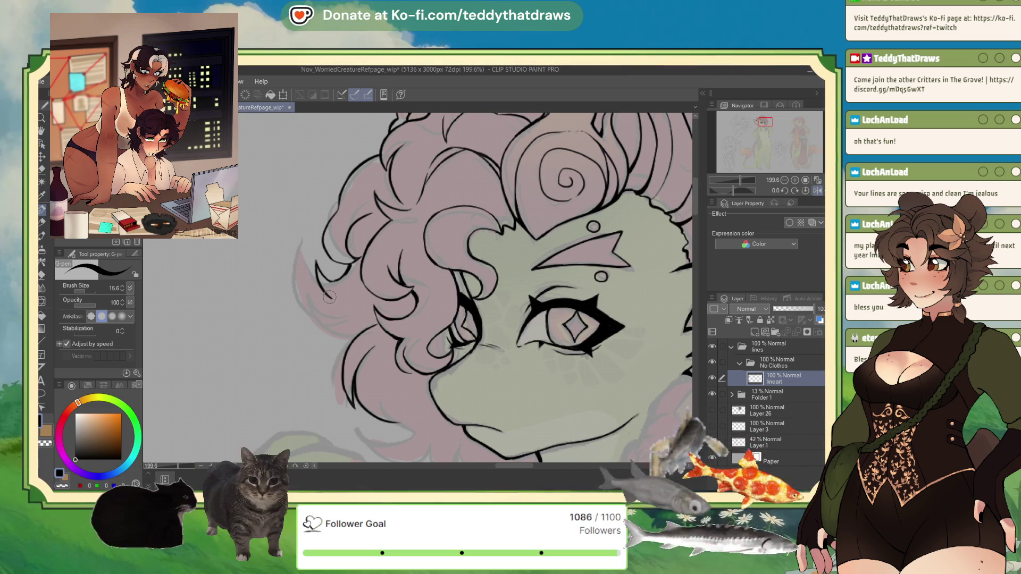
mouse_move(332, 315)
mouse_down()
mouse_move(322, 350)
mouse_move(352, 363)
mouse_move(359, 312)
mouse_up()
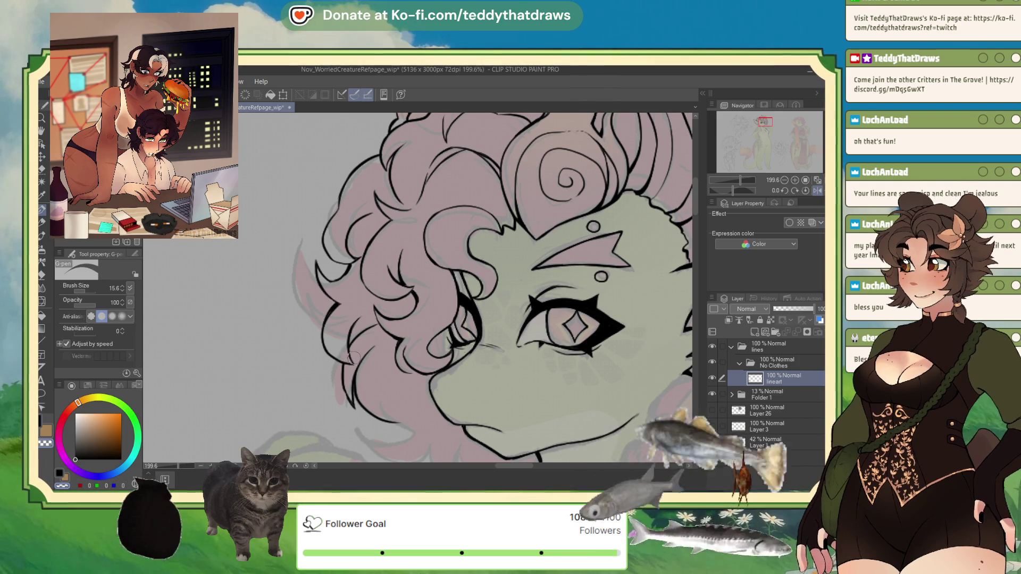
scroll(400, 232, down, 1)
Ink a curl running down from the hair beside the jaw.
scroll(400, 232, down, 5)
scroll(344, 284, up, 10)
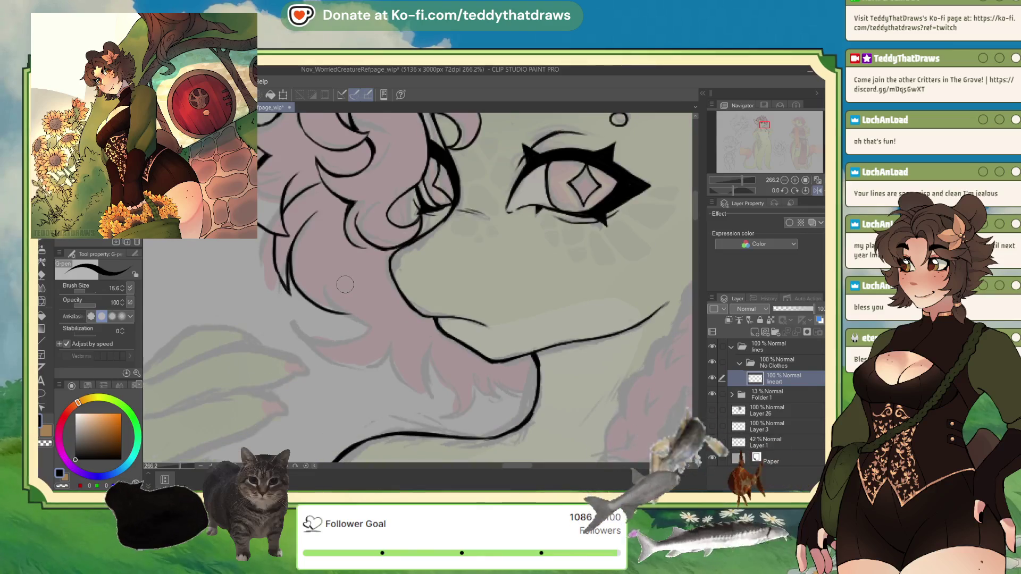
drag(336, 261, 370, 303)
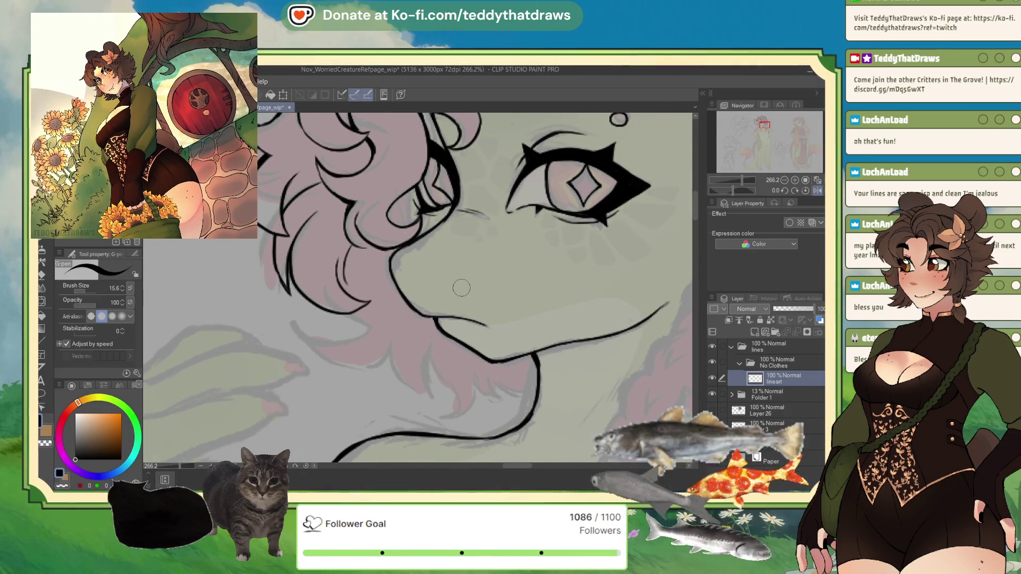
scroll(318, 240, down, 3)
scroll(317, 240, up, 3)
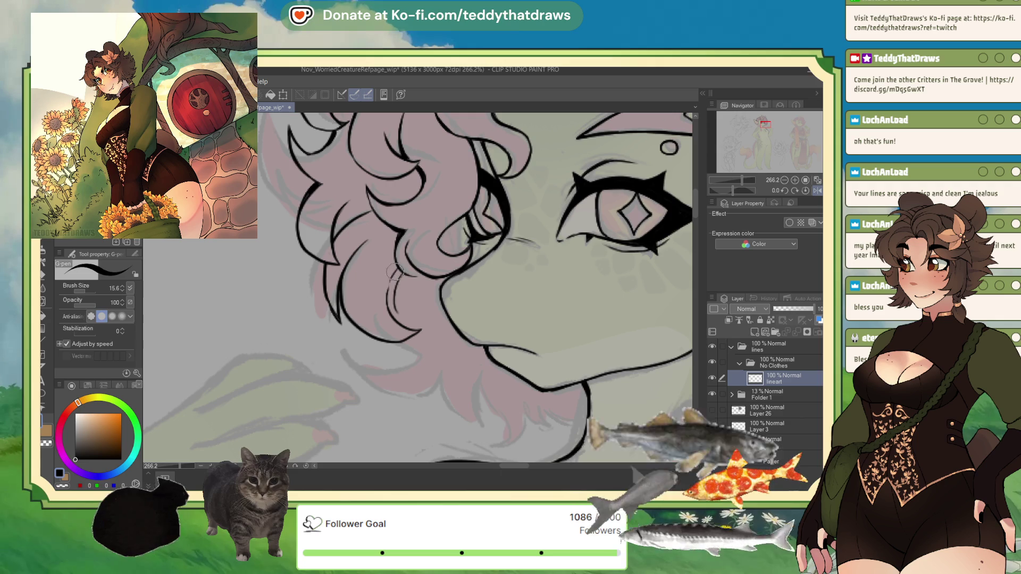
scroll(328, 333, down, 3)
scroll(328, 333, up, 2)
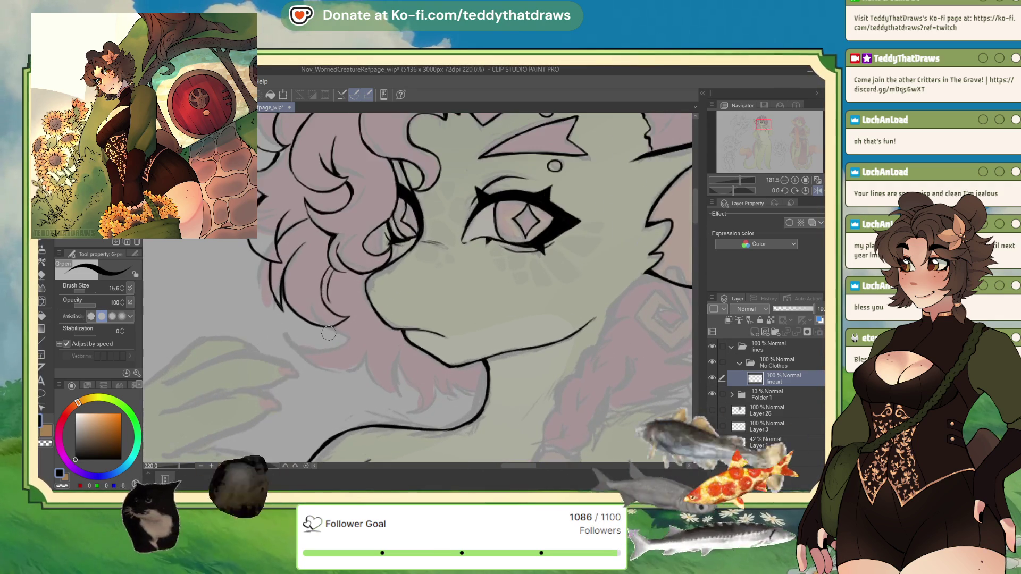
With the view mirrored, ink a curl loop, hook and short dark tick stroke below the hair.
key(h)
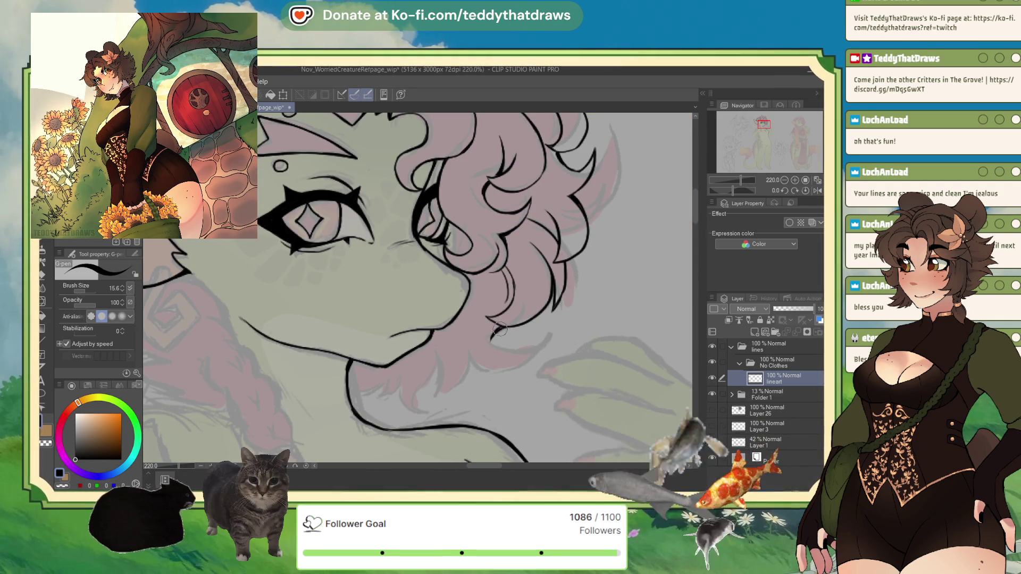
mouse_move(492, 338)
mouse_down()
mouse_move(529, 339)
mouse_move(525, 355)
mouse_move(472, 367)
mouse_up()
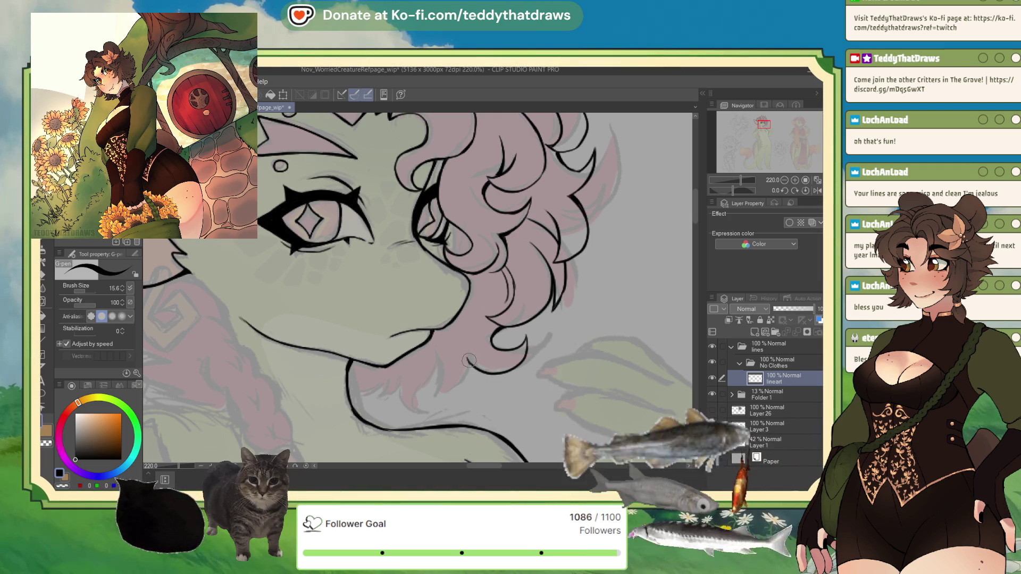
drag(466, 357, 431, 354)
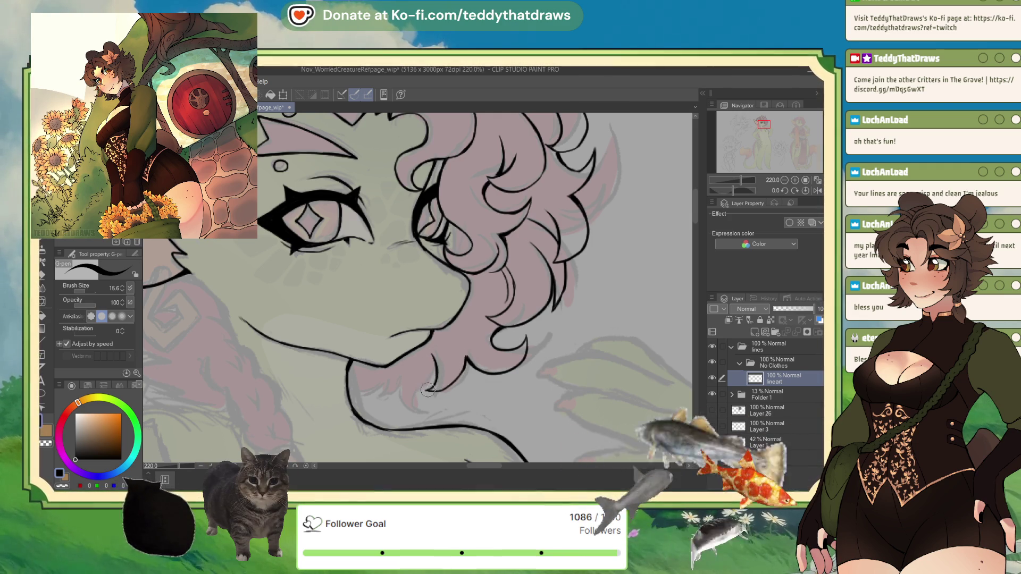
drag(466, 359, 465, 366)
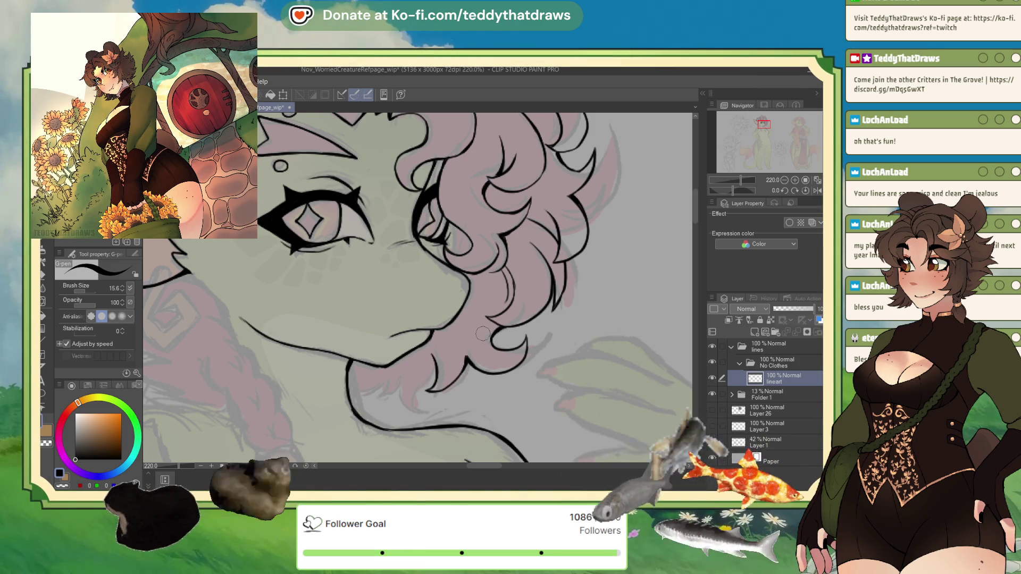
Erase with transparent colour, then back in black extend the line at the curl's lower end.
key(c)
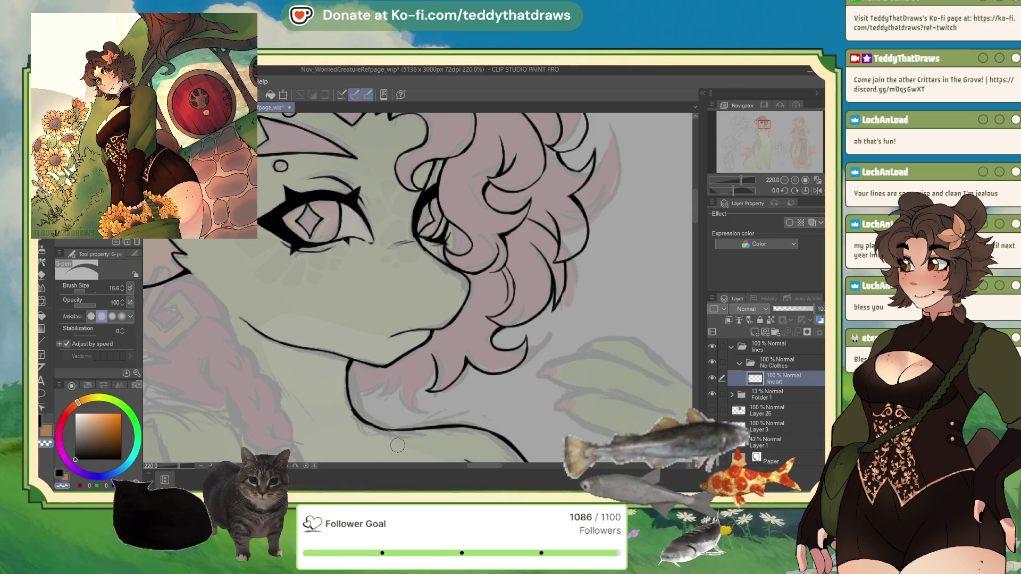
key(x)
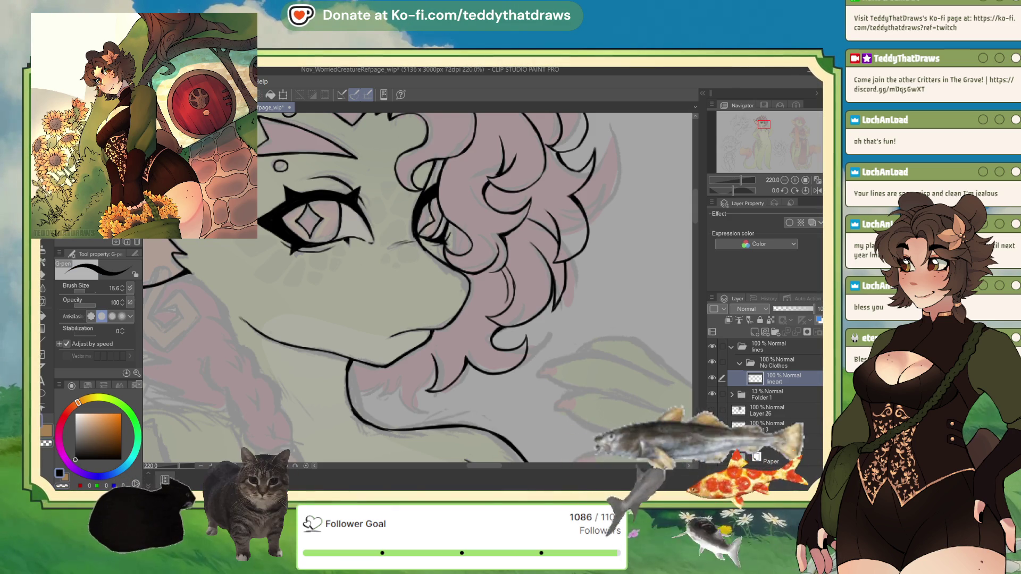
drag(428, 379, 399, 414)
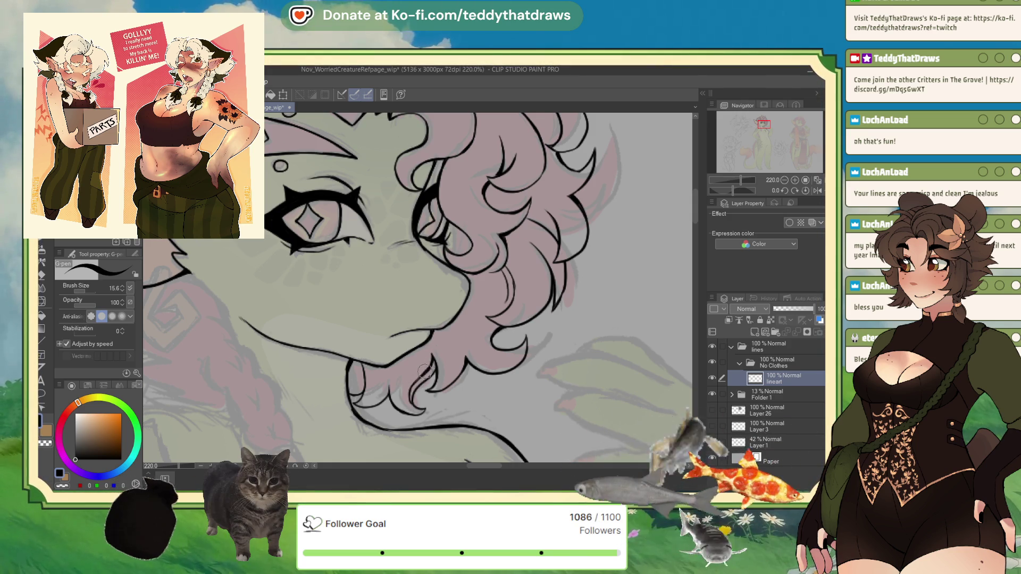
Zoom out to check the whole figure, then zoom back in on the face and upper braid.
scroll(508, 326, down, 6)
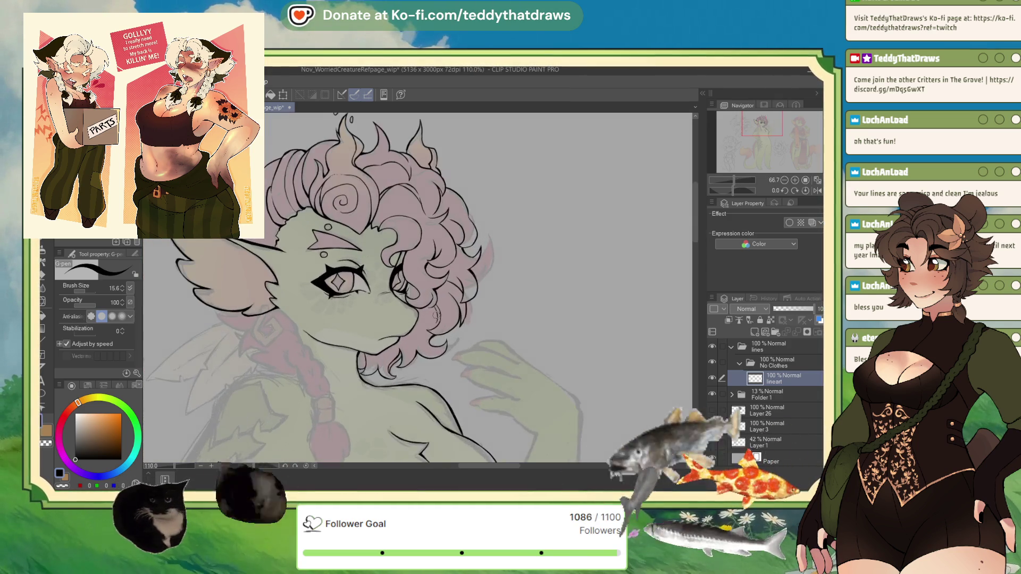
scroll(418, 287, down, 2)
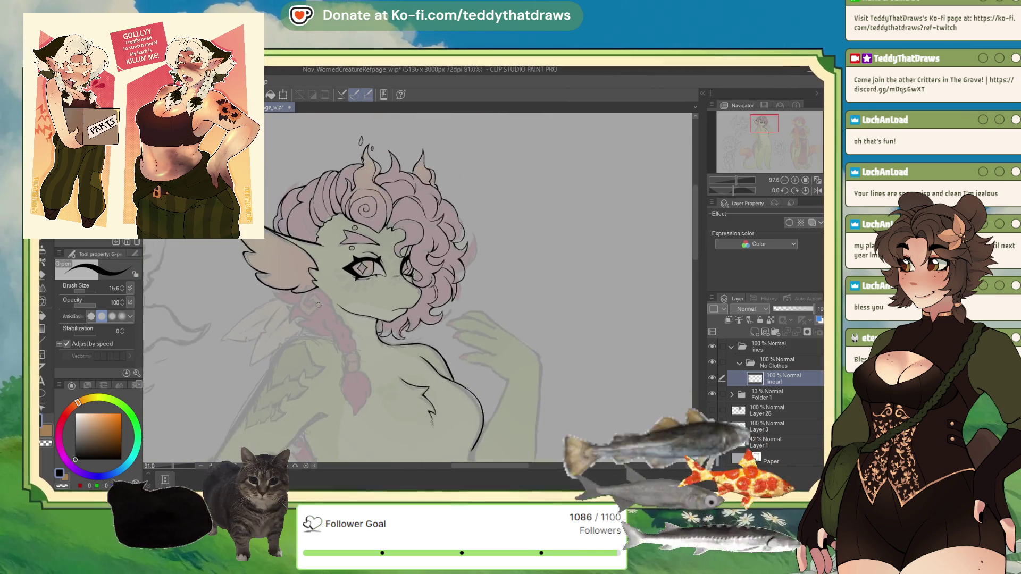
scroll(391, 130, down, 2)
scroll(391, 129, up, 4)
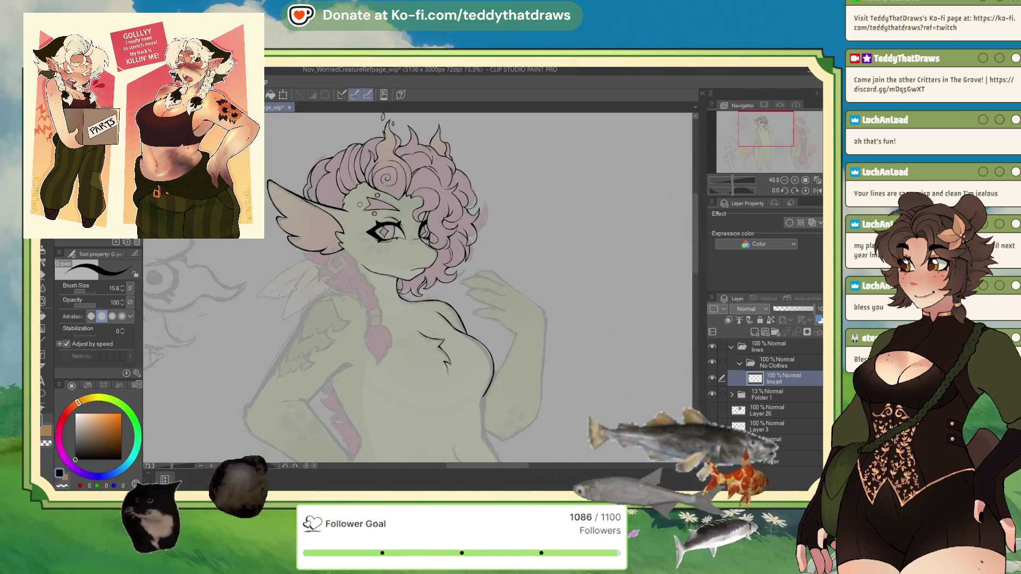
scroll(425, 287, down, 3)
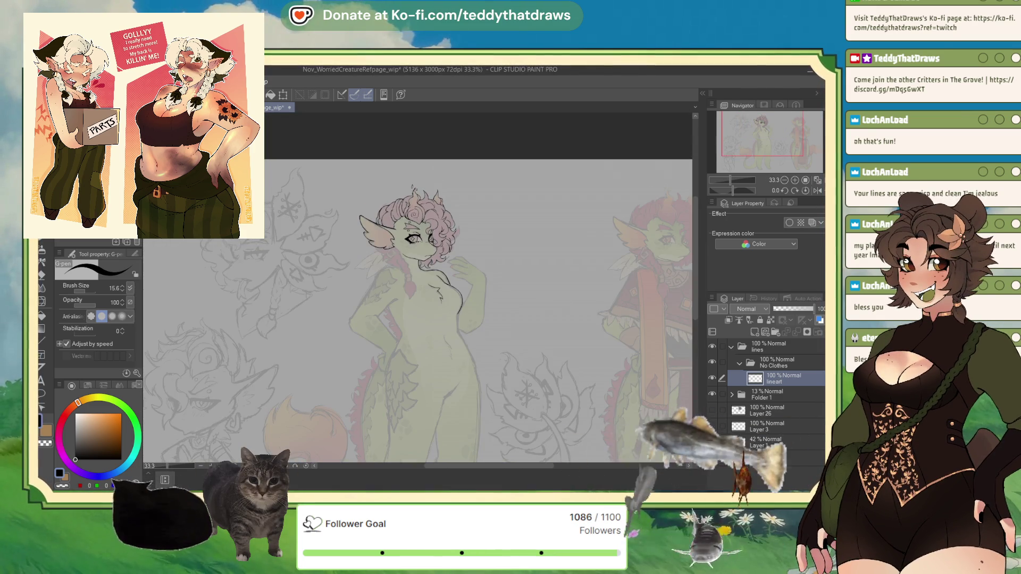
scroll(352, 225, up, 6)
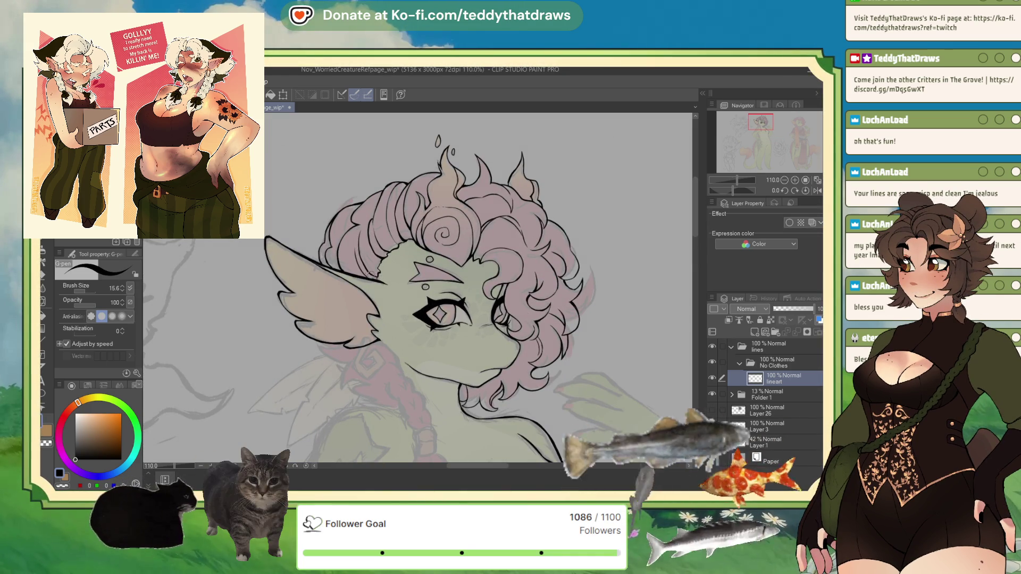
scroll(278, 309, down, 2)
scroll(278, 309, up, 4)
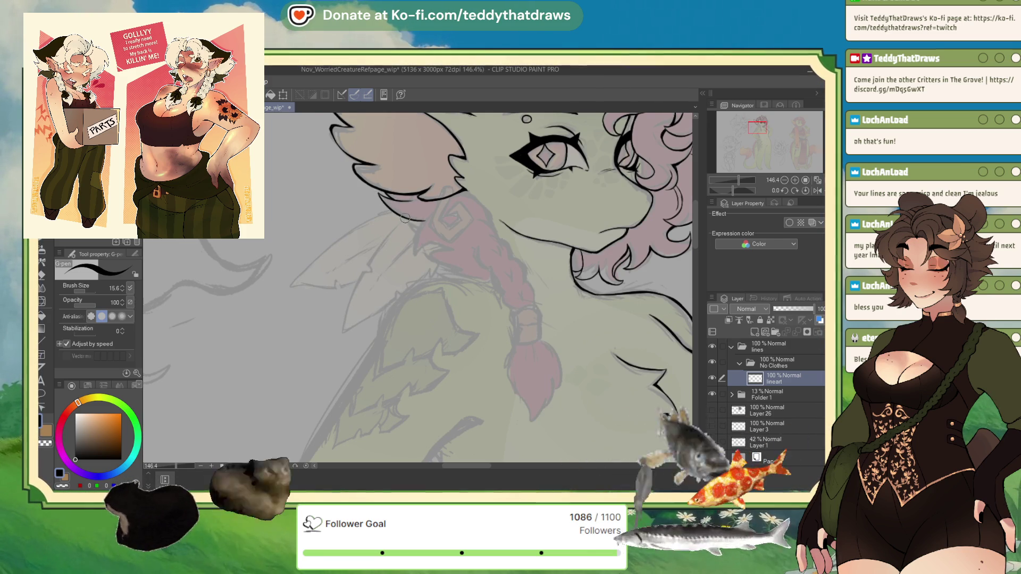
Ink a line beside the braid top, thicken the ear's lower edge and extend the spiky fur below it.
drag(422, 219, 415, 245)
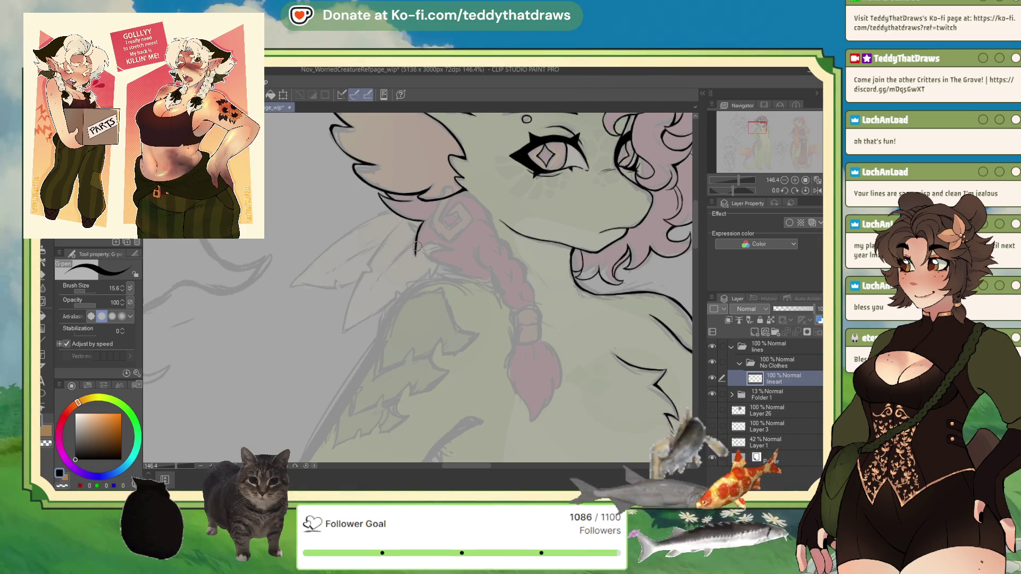
scroll(442, 244, down, 3)
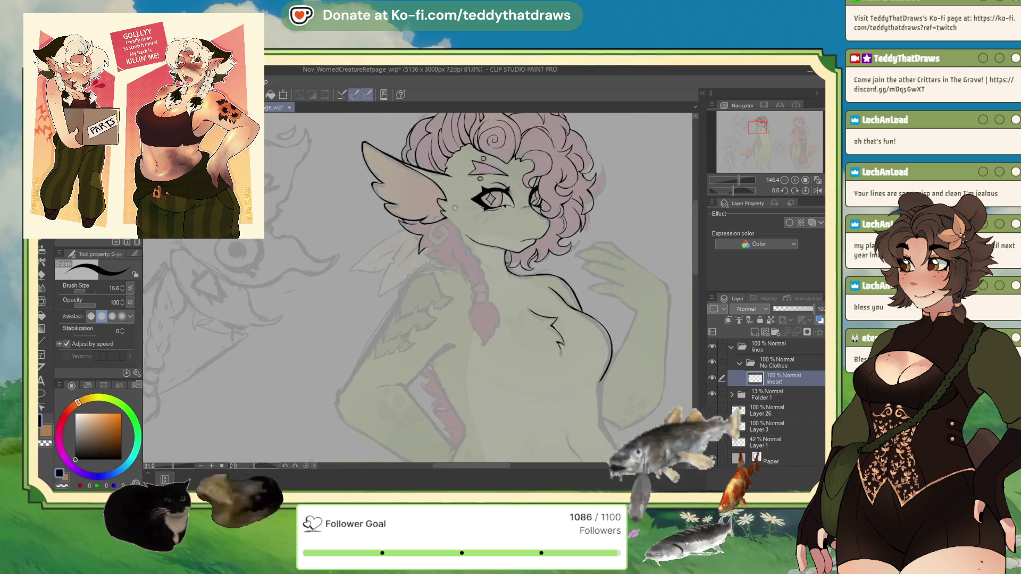
scroll(383, 301, up, 5)
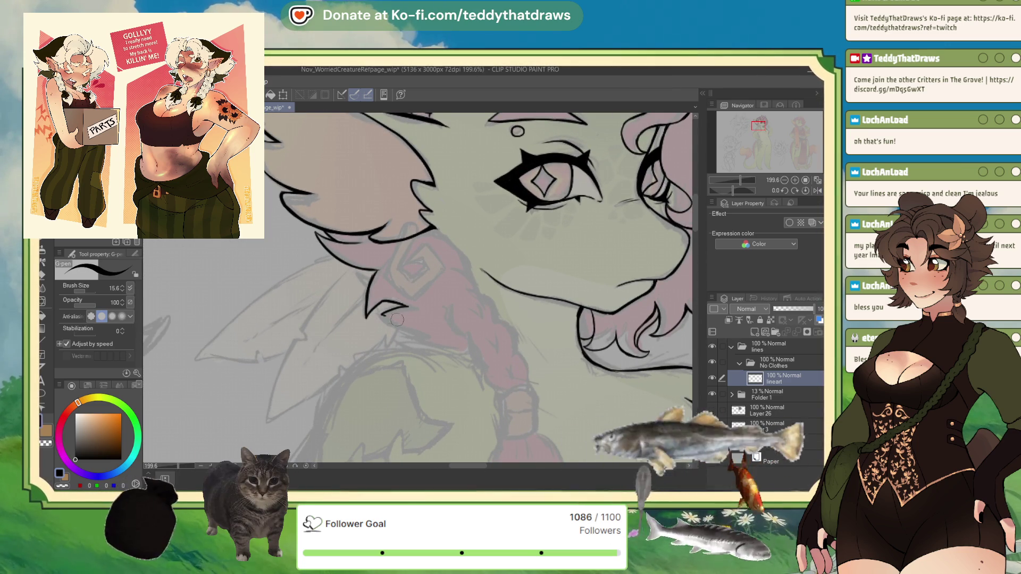
mouse_move(422, 333)
mouse_down()
mouse_move(384, 316)
mouse_move(425, 334)
mouse_up()
drag(407, 335, 439, 348)
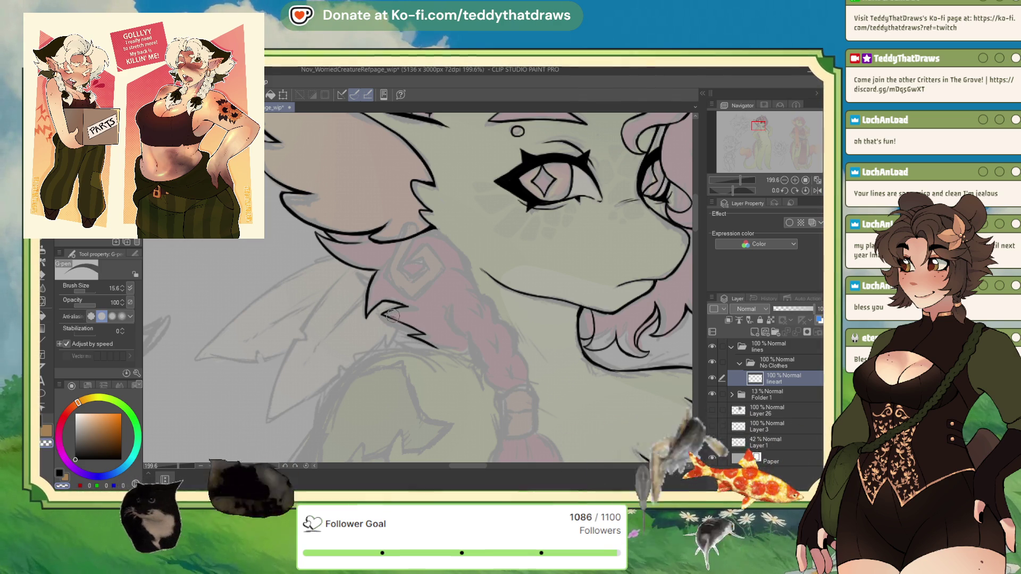
key(c)
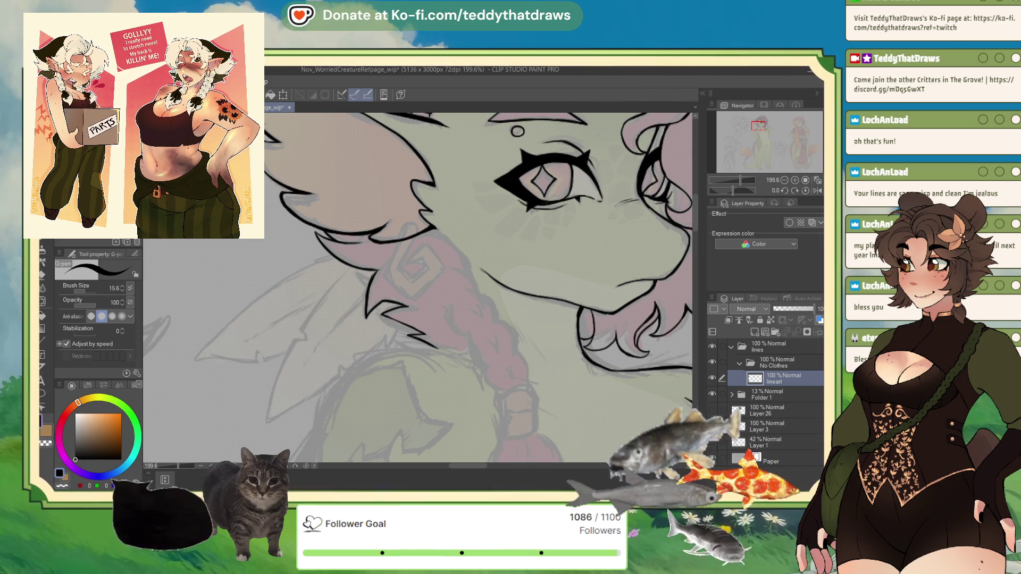
drag(396, 319, 410, 327)
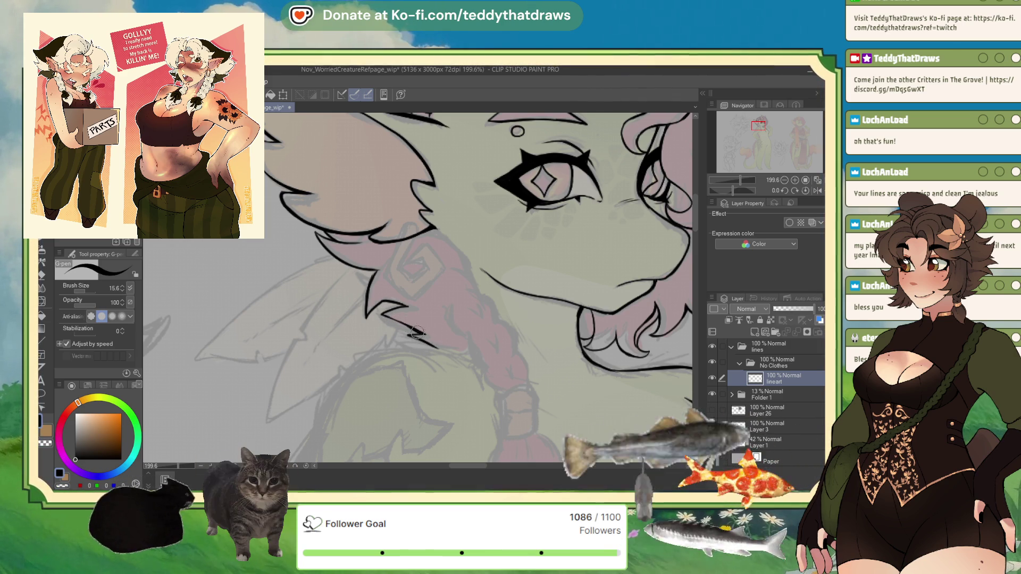
Trace the braid's right outline downward, then mirror and rotate the canvas view.
scroll(469, 291, down, 1)
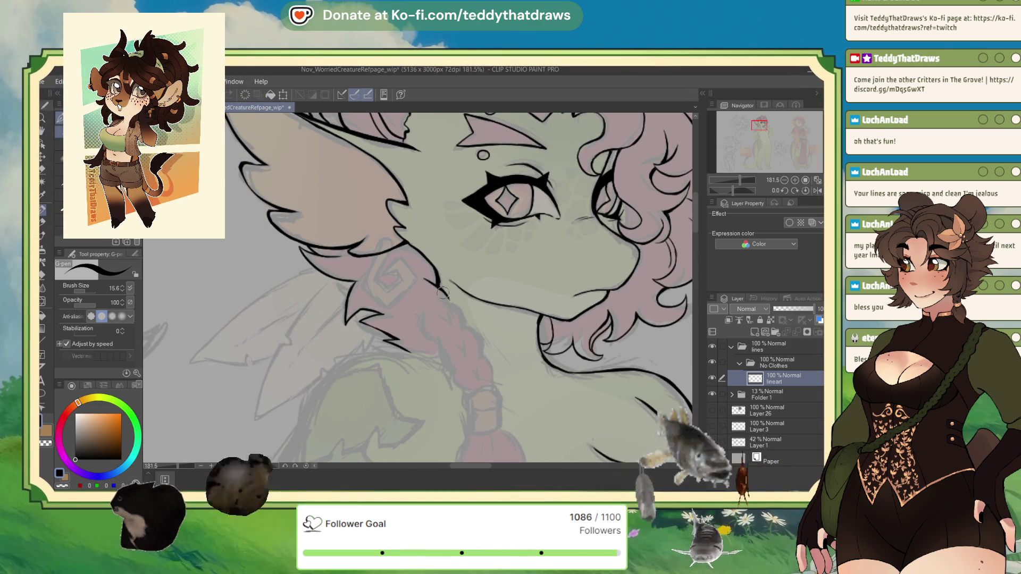
mouse_move(451, 305)
mouse_down()
mouse_move(464, 326)
mouse_move(440, 345)
mouse_move(471, 388)
mouse_up()
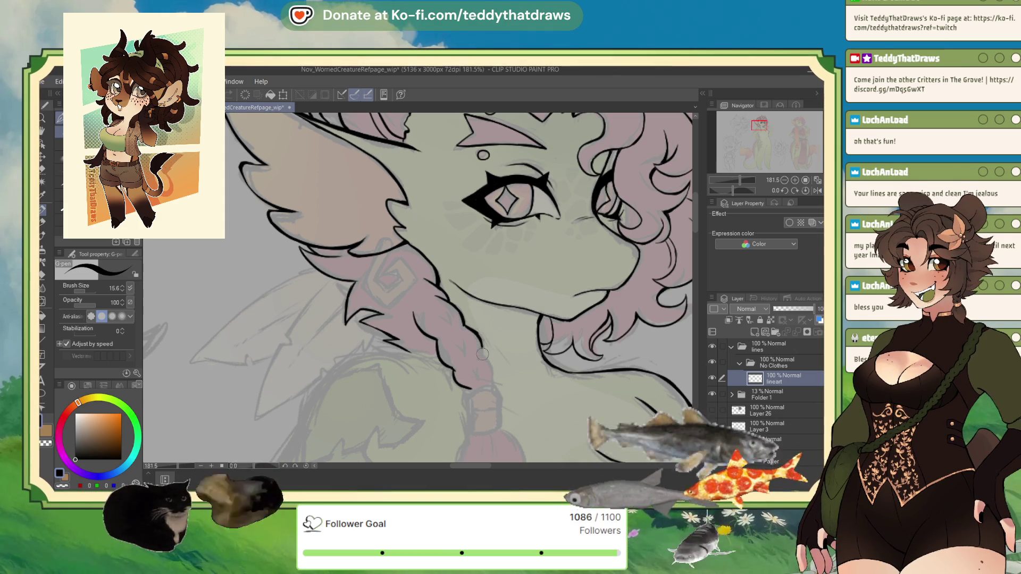
drag(475, 346, 490, 386)
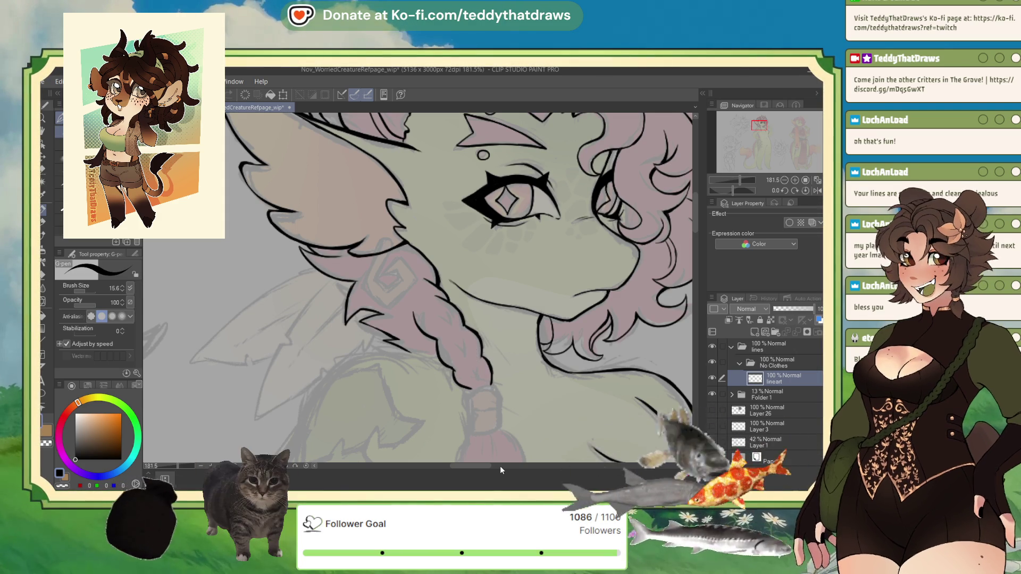
click(816, 190)
drag(734, 189, 725, 190)
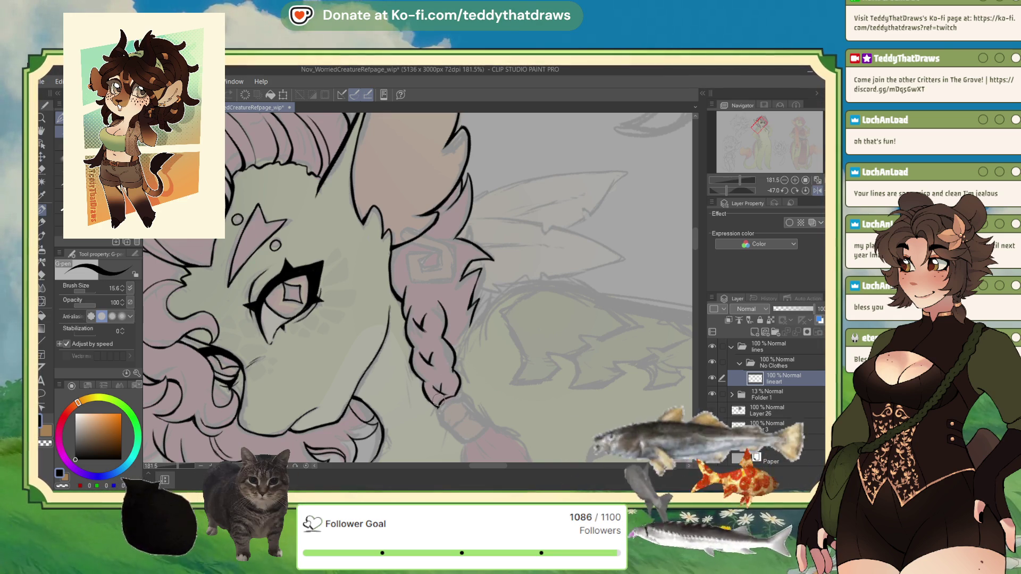
scroll(383, 342, up, 2)
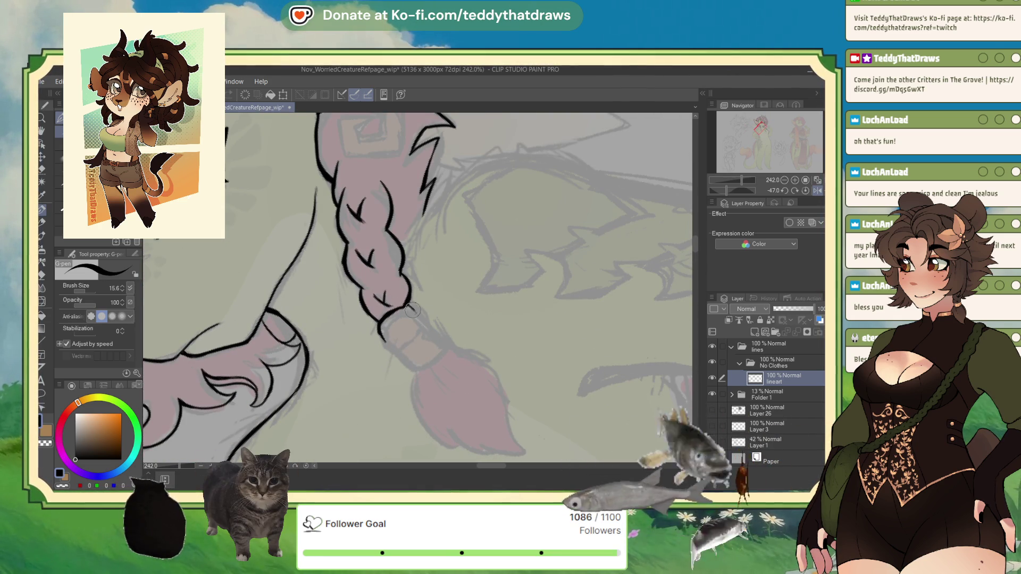
Outline the ring-shaped tie band at the braid's end, then reset the view's rotation and flip.
mouse_move(410, 307)
mouse_down()
mouse_move(423, 330)
mouse_move(381, 336)
mouse_move(437, 354)
mouse_up()
drag(420, 324, 438, 348)
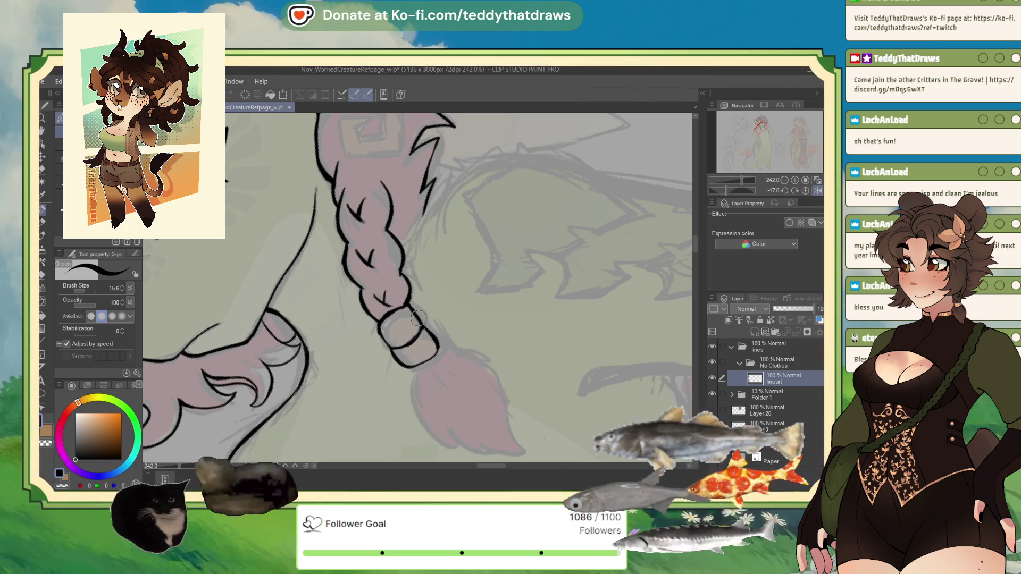
drag(437, 340, 420, 367)
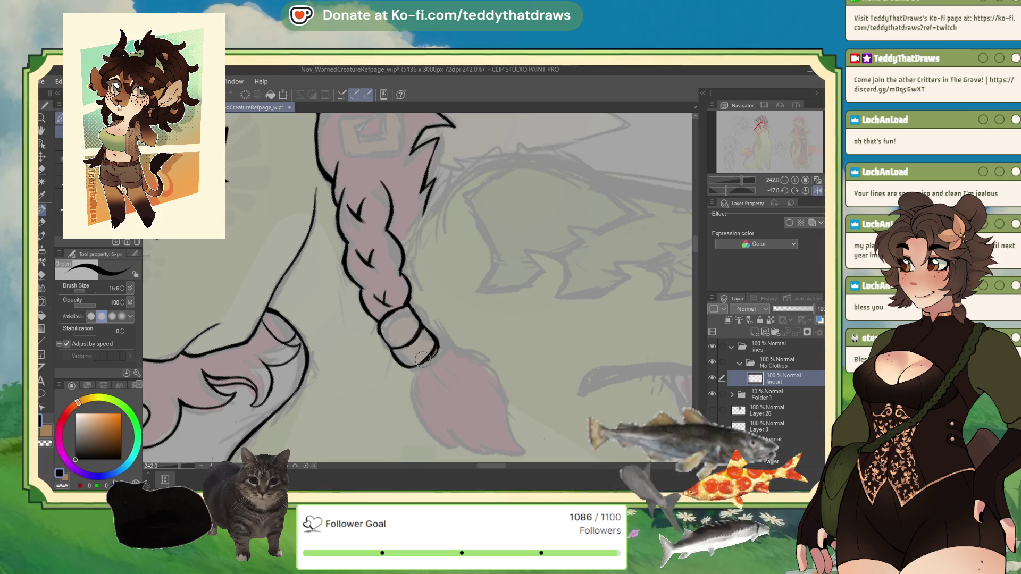
key(c)
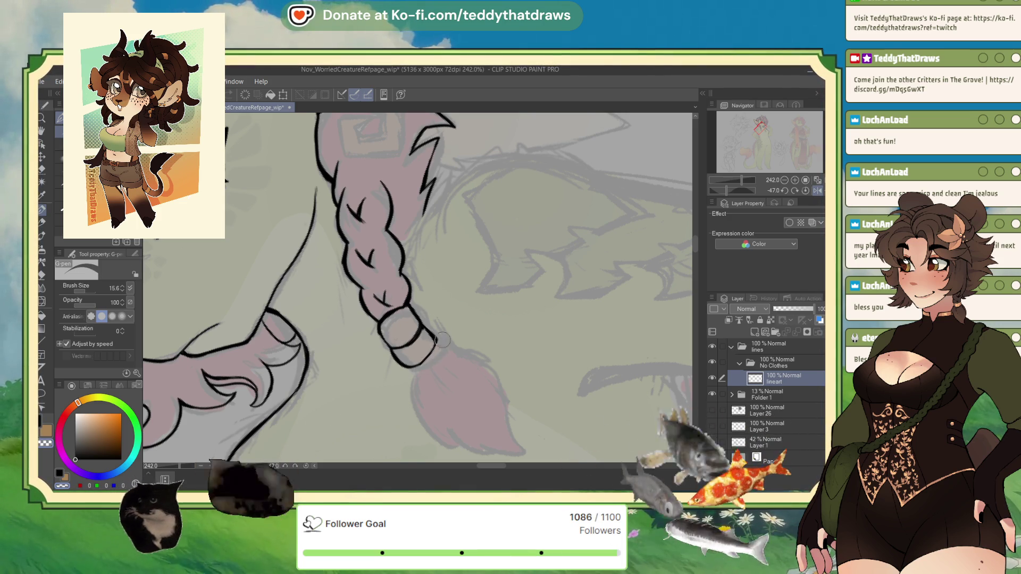
click(808, 190)
click(816, 189)
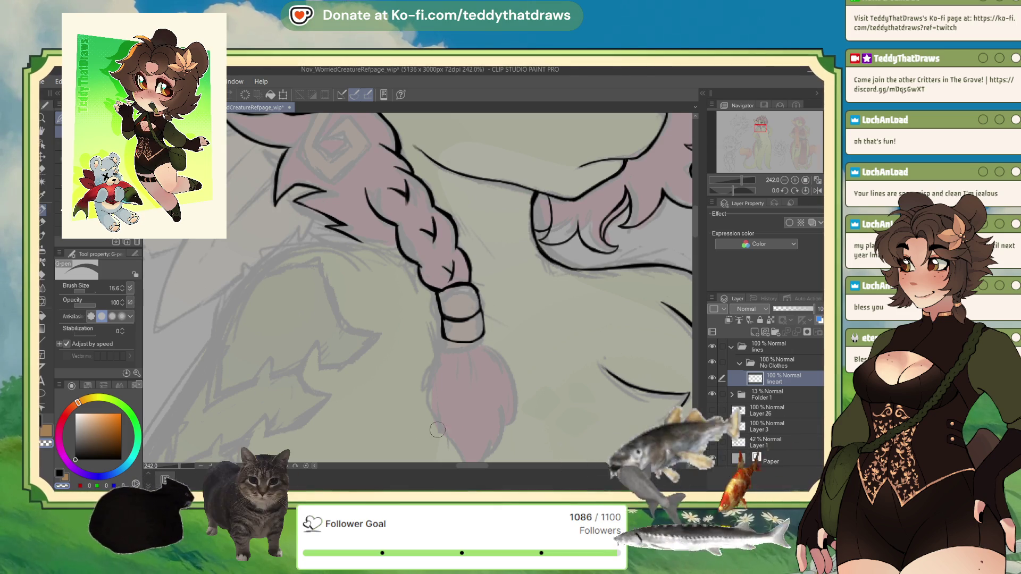
Ink the tassel's left outline to its tip and its inner left line, then zoom out.
mouse_move(442, 338)
mouse_down()
mouse_move(424, 360)
mouse_move(432, 410)
mouse_up()
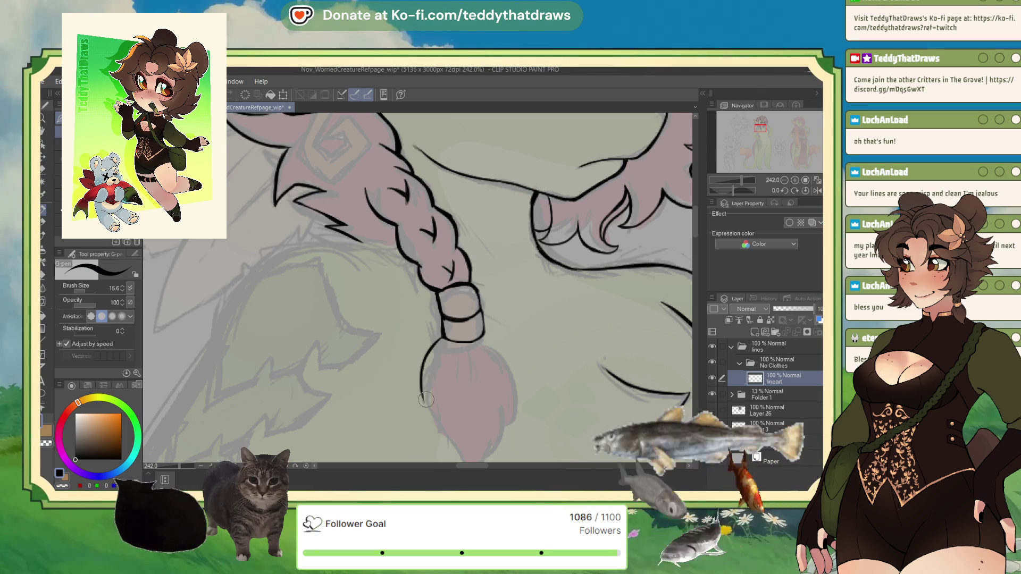
key(ctrl+minus)
scroll(466, 414, up, 1)
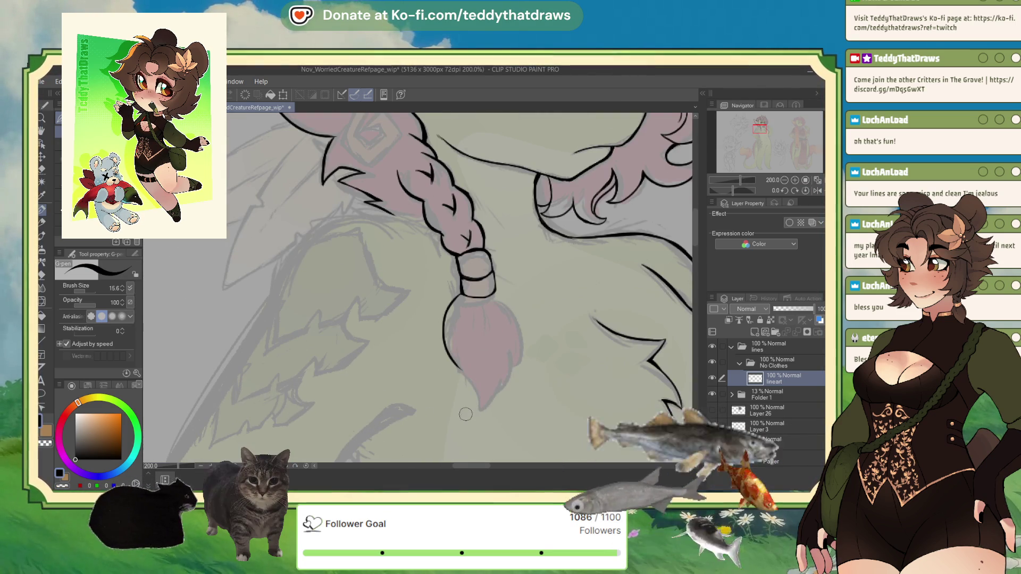
drag(455, 366, 478, 410)
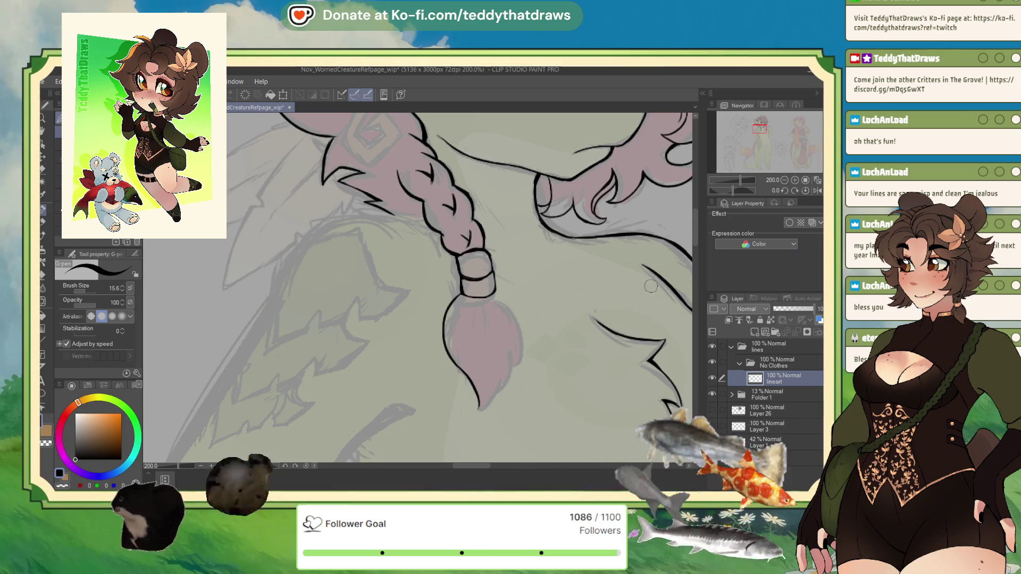
click(818, 191)
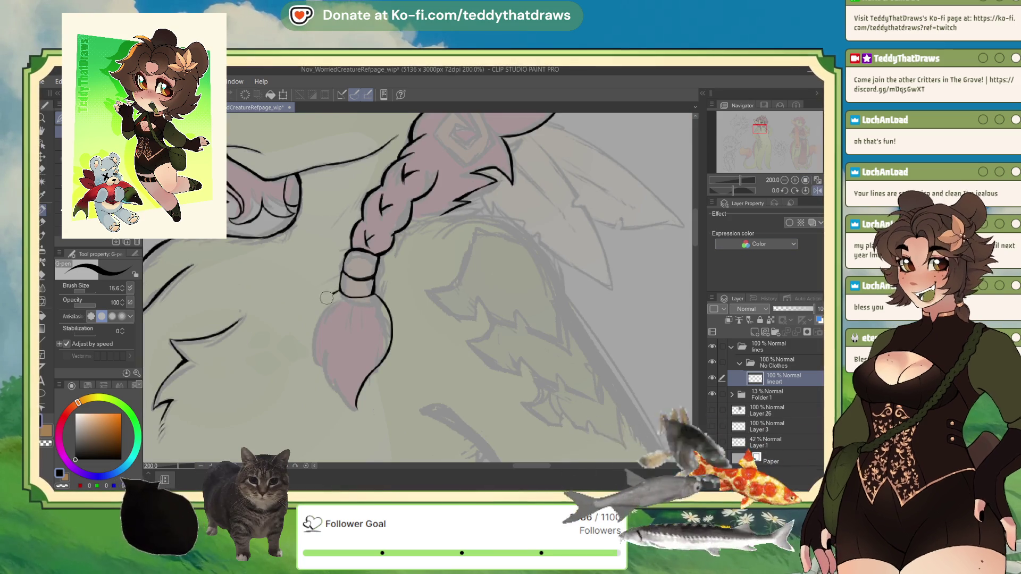
mouse_move(310, 331)
mouse_down()
mouse_move(310, 355)
mouse_move(325, 336)
mouse_move(338, 399)
mouse_up()
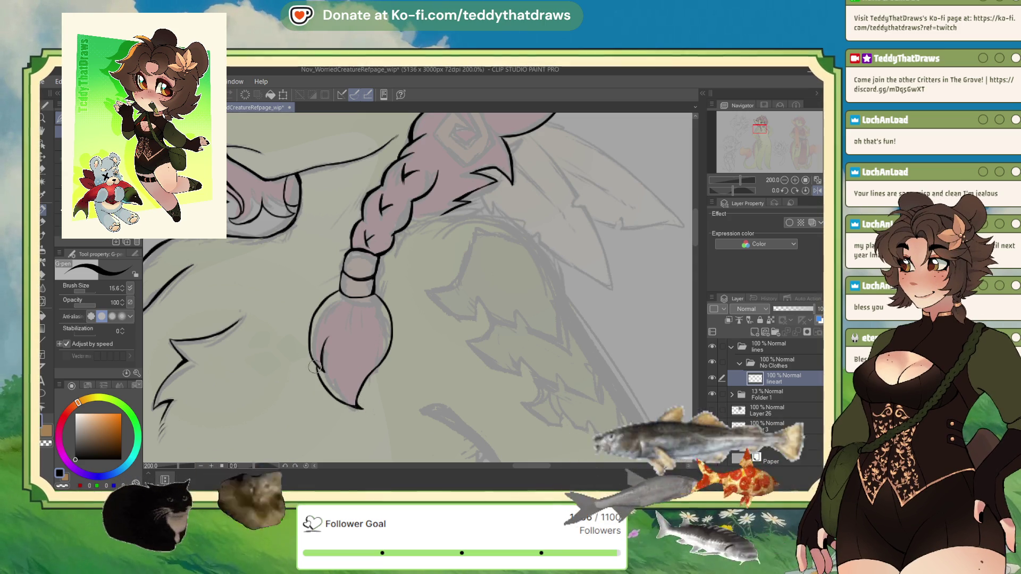
drag(318, 367, 325, 380)
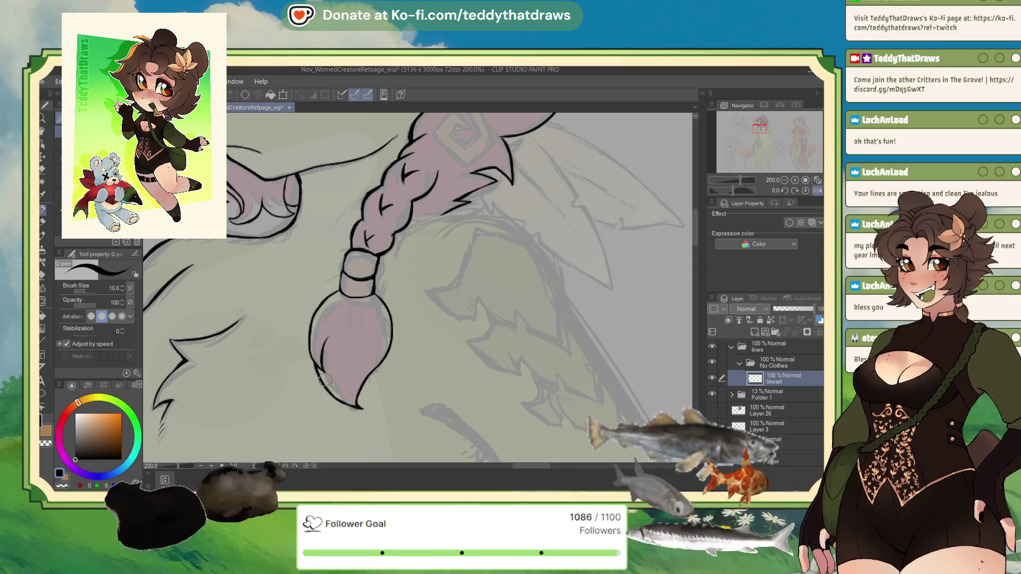
key(ctrl+minus)
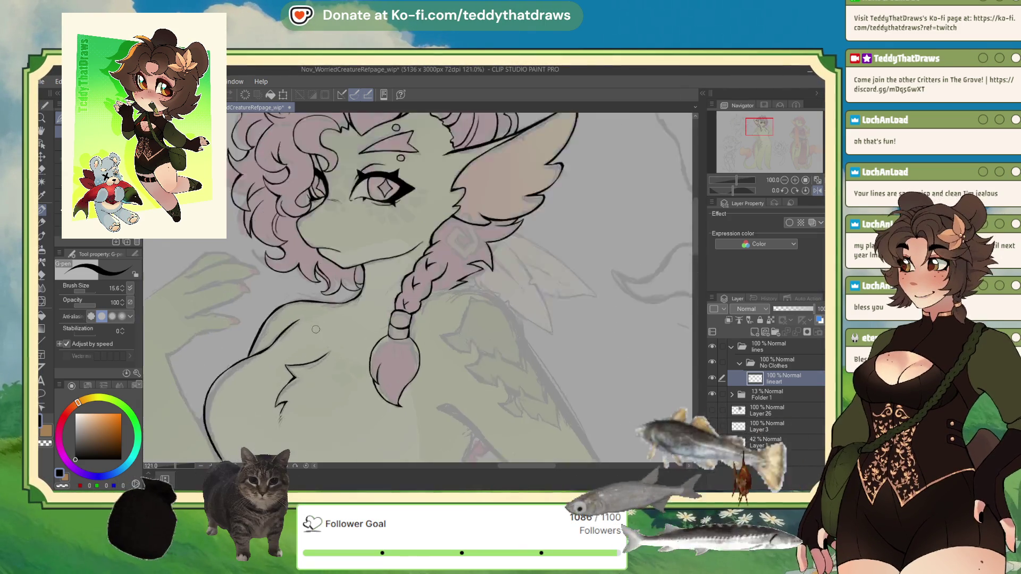
Extend the chest outline downward and retrace the armpit curve bolder, then view the whole page.
scroll(316, 329, up, 3)
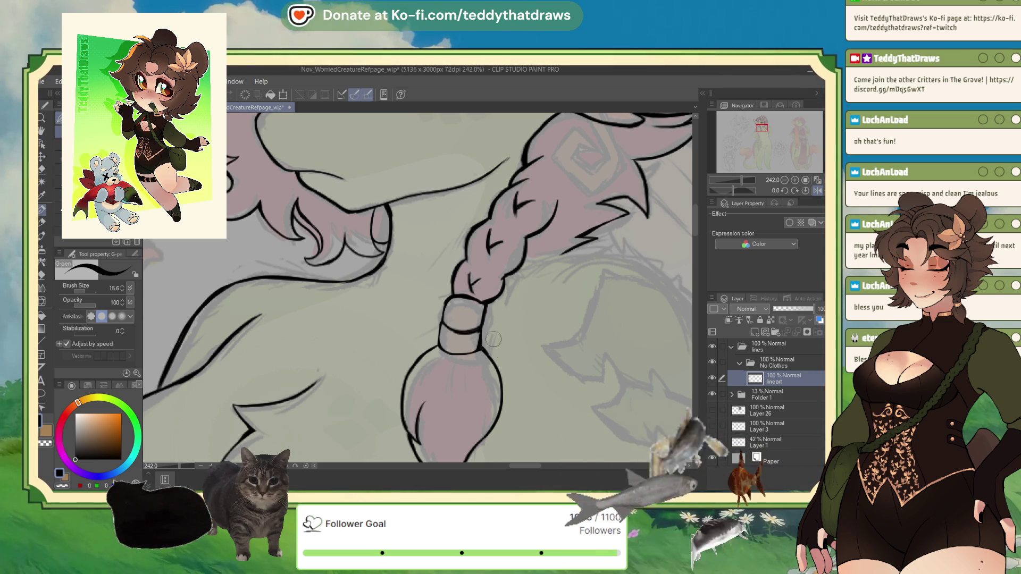
scroll(468, 282, down, 7)
scroll(465, 268, down, 1)
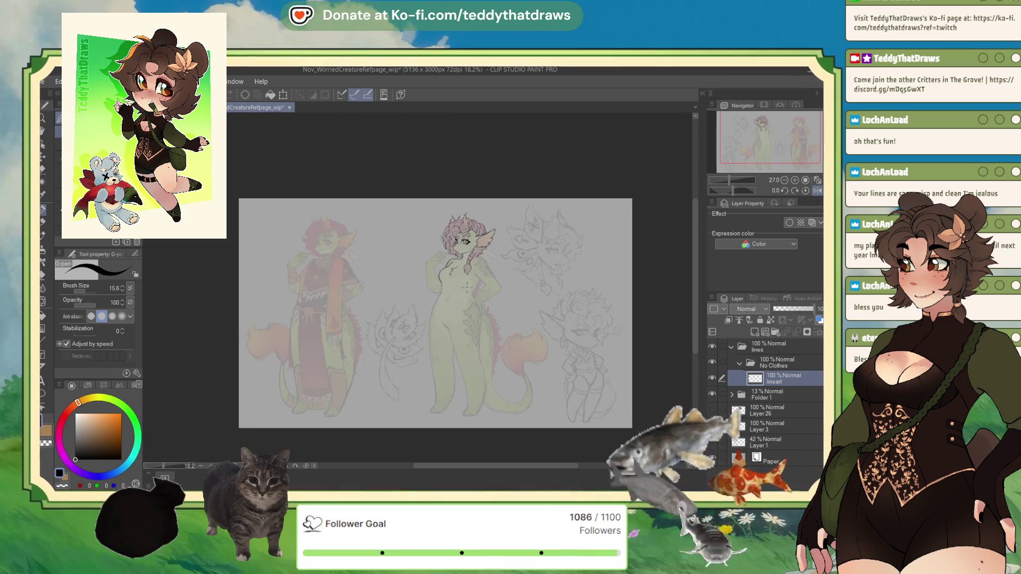
scroll(457, 261, up, 8)
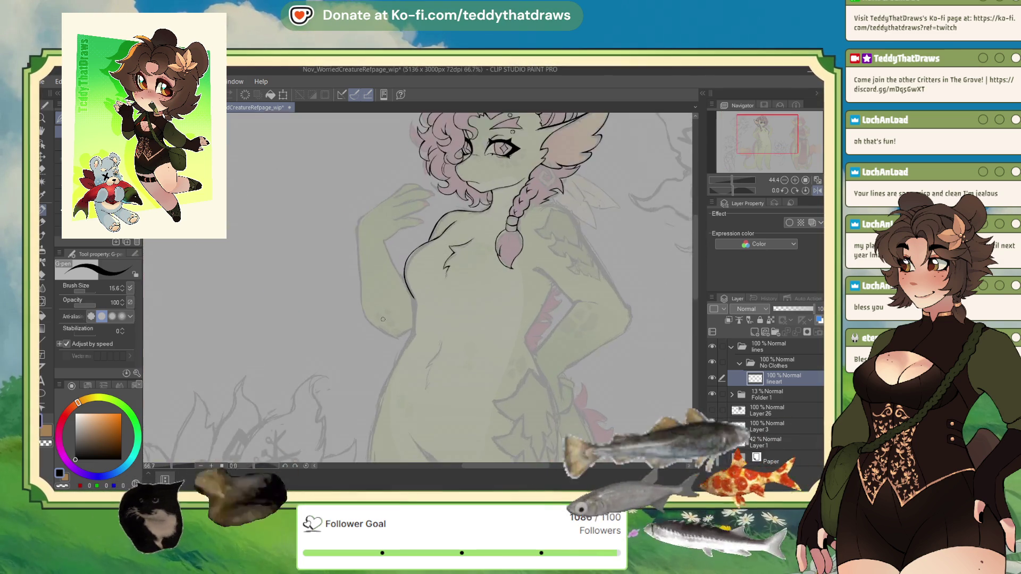
mouse_move(457, 272)
mouse_down()
mouse_move(457, 373)
mouse_move(441, 393)
mouse_up()
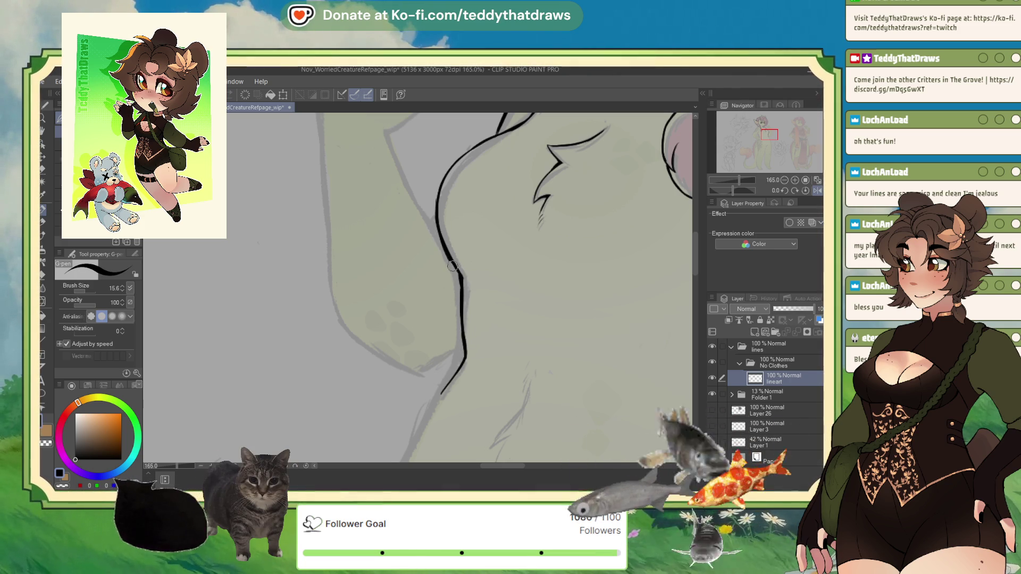
drag(441, 242, 457, 273)
key(ctrl+0)
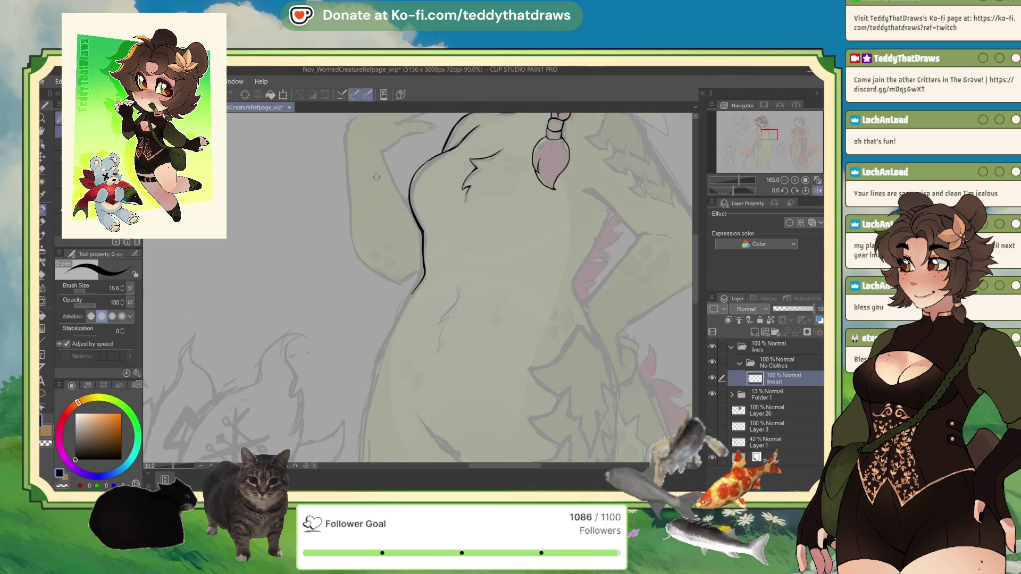
scroll(382, 222, up, 5)
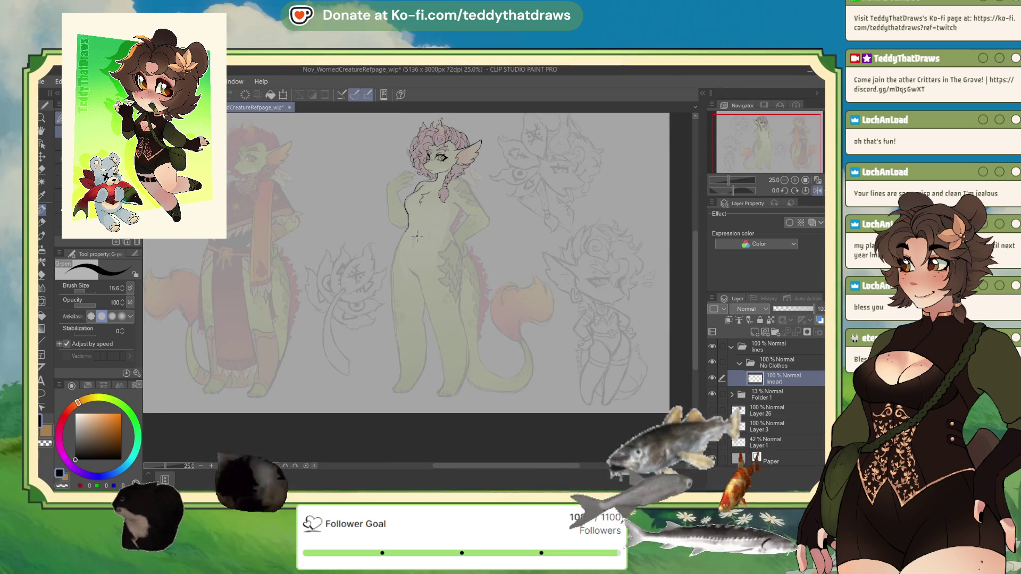
scroll(411, 225, up, 2)
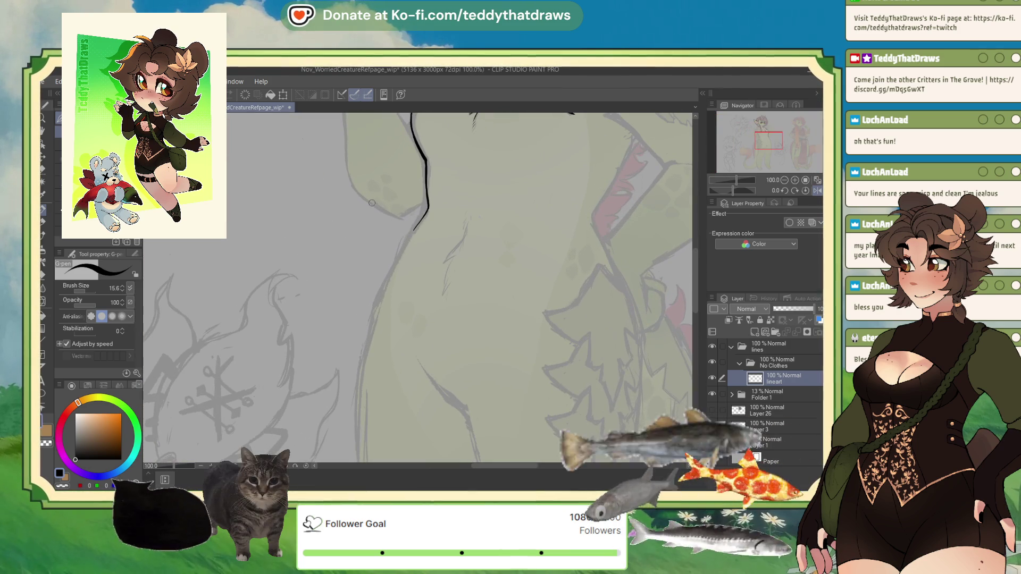
At brush size 27.9, draw the left body outline down the waist, hip and leg.
click(86, 290)
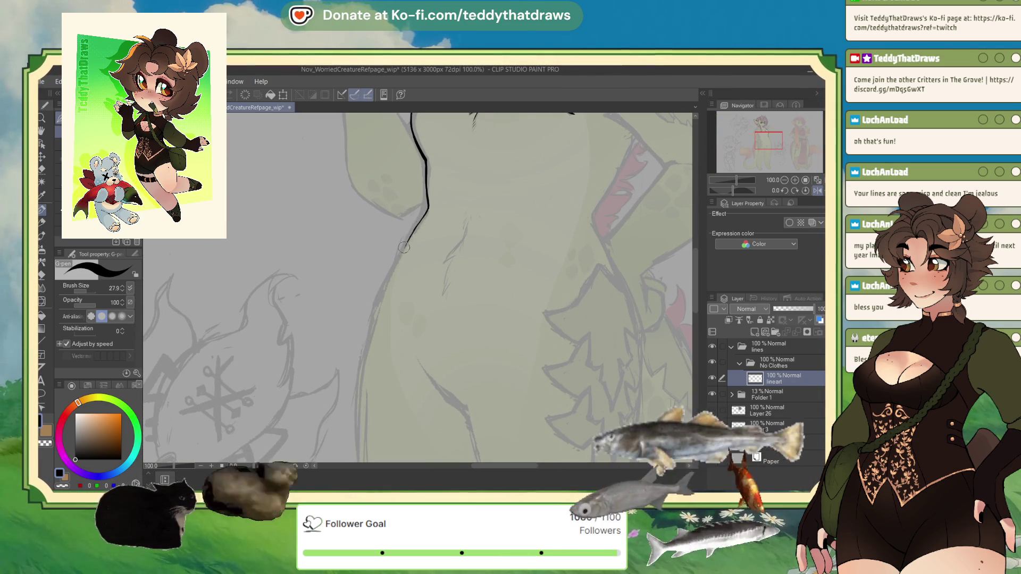
drag(393, 272, 384, 296)
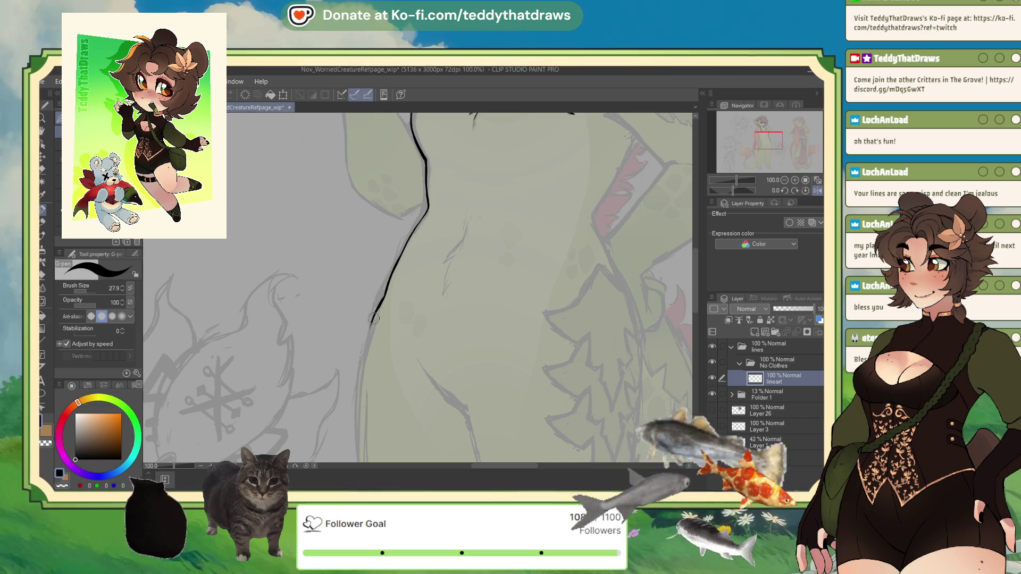
drag(365, 354, 373, 315)
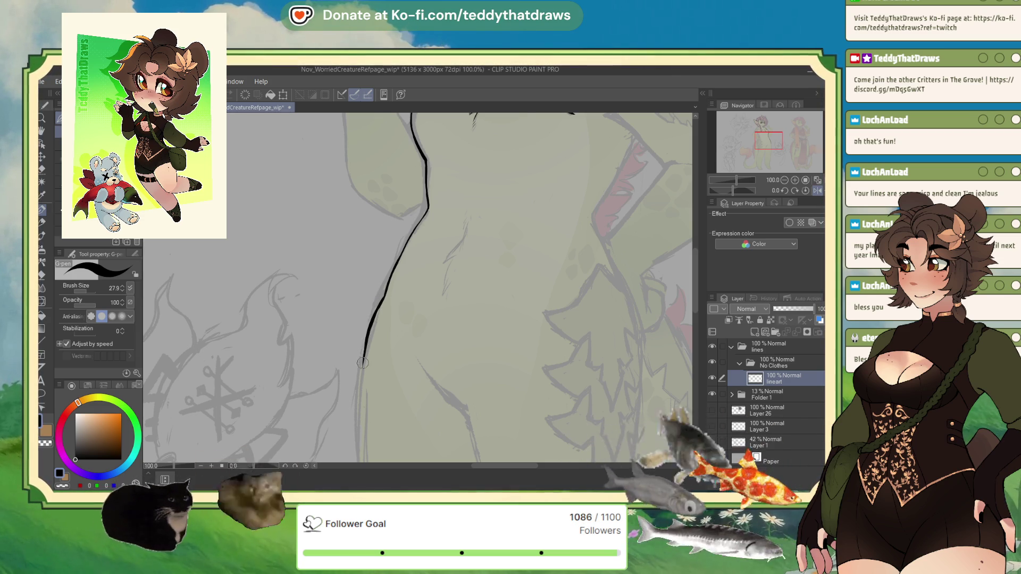
scroll(274, 177, up, 3)
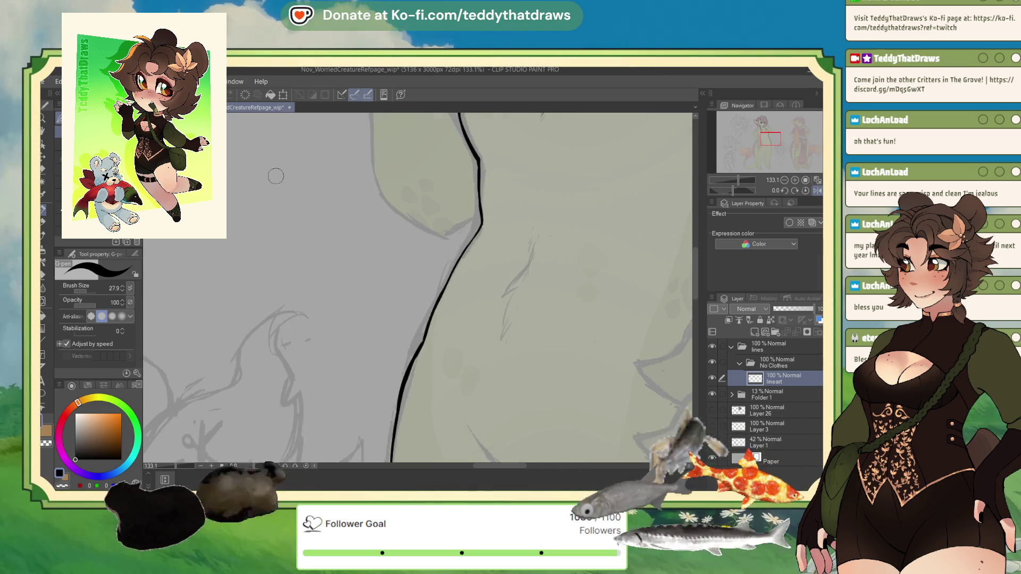
scroll(349, 304, down, 5)
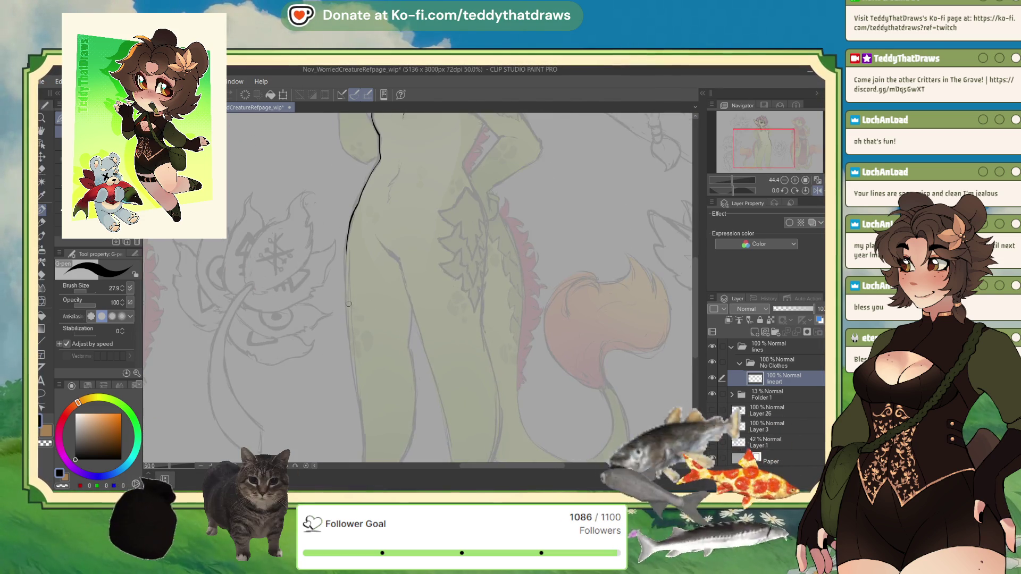
scroll(340, 301, up, 1)
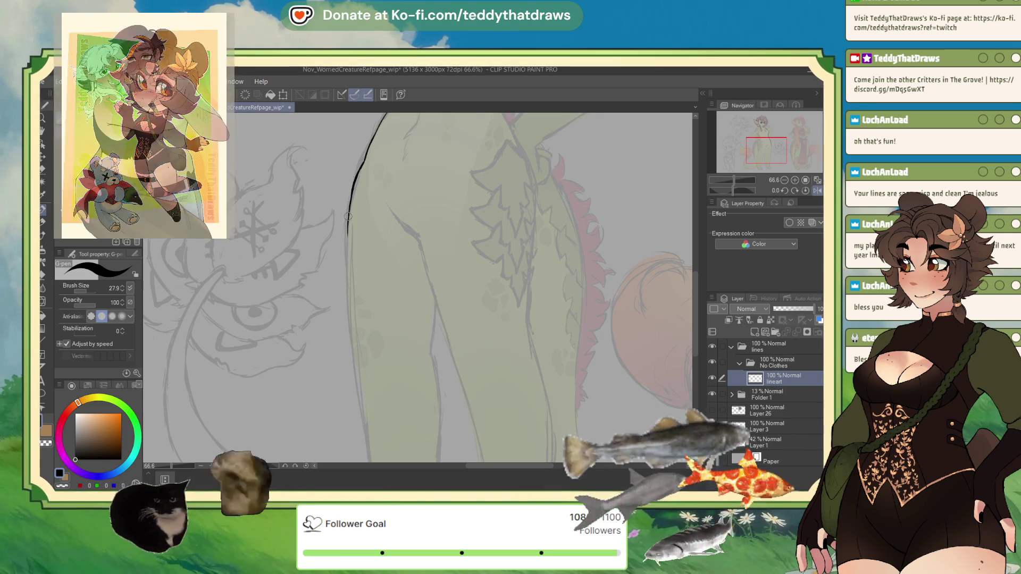
drag(347, 233, 355, 364)
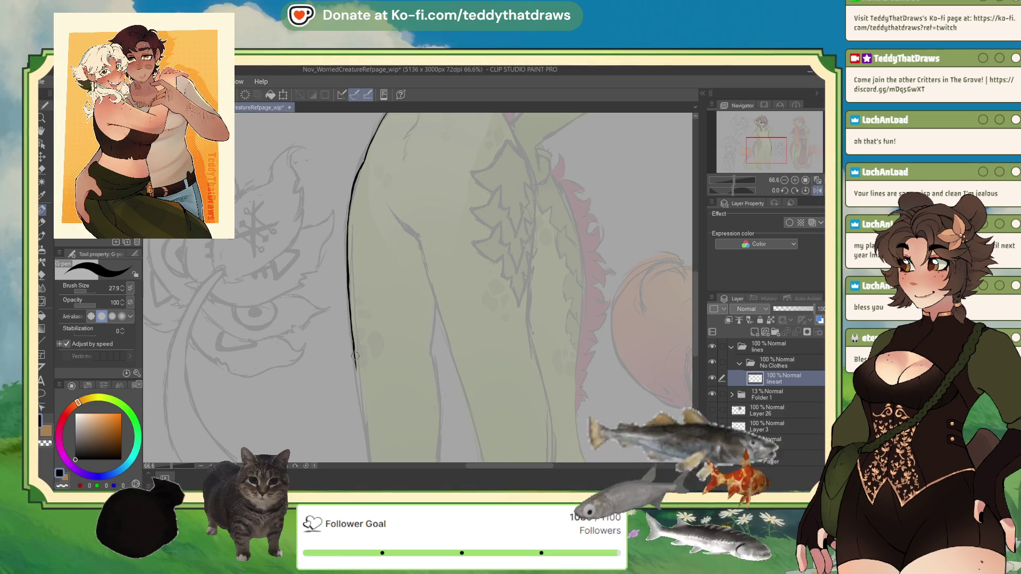
drag(362, 416, 364, 429)
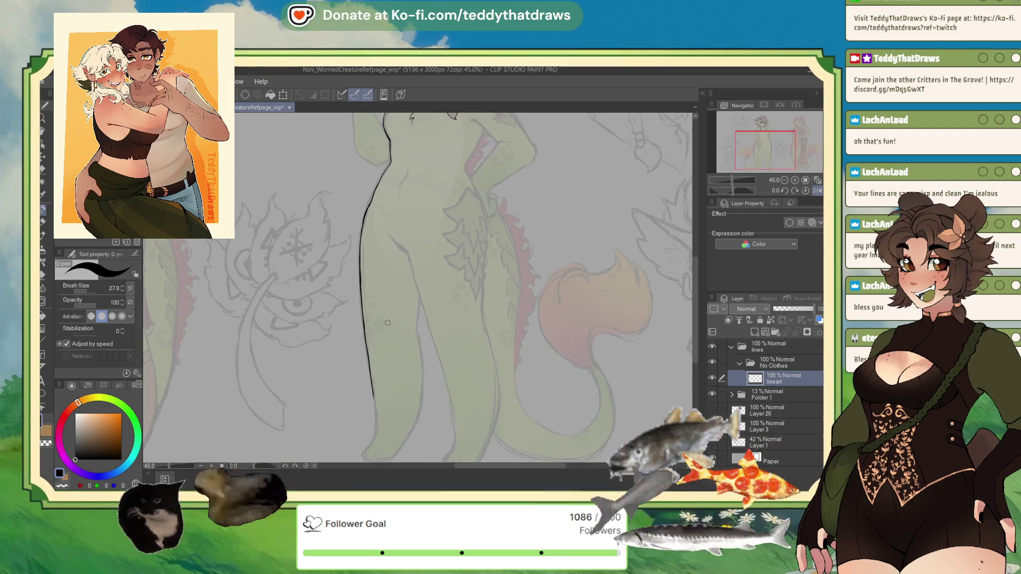
Draw a short crease stroke on the hip, then set the ink colour to pure black.
scroll(398, 272, down, 3)
scroll(305, 232, up, 4)
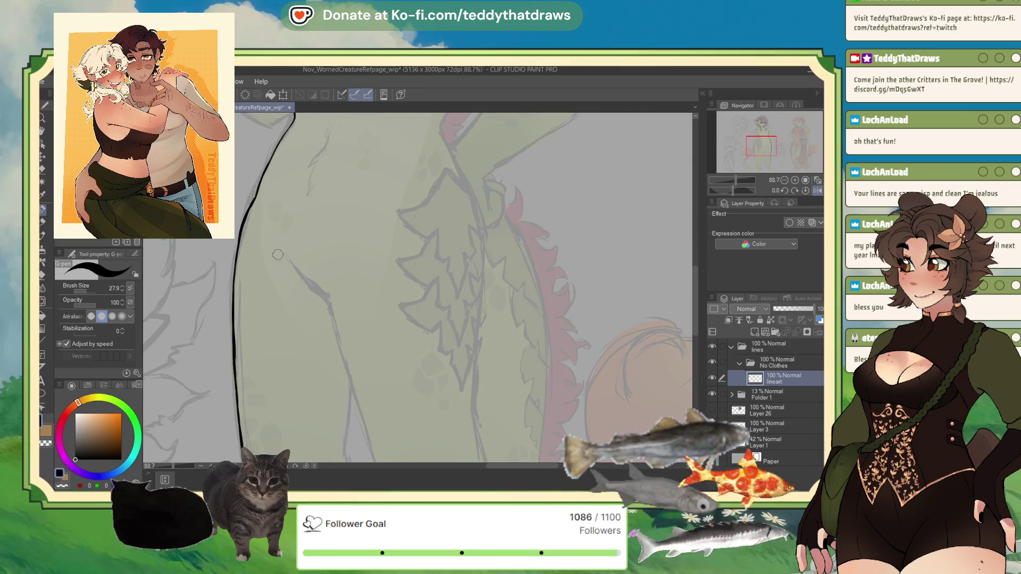
drag(307, 283, 324, 296)
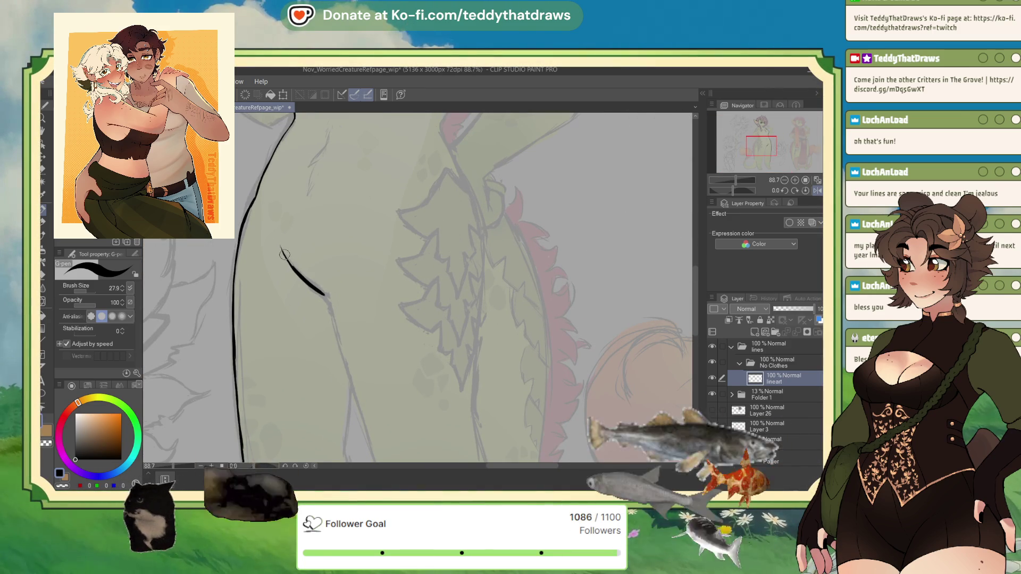
click(64, 485)
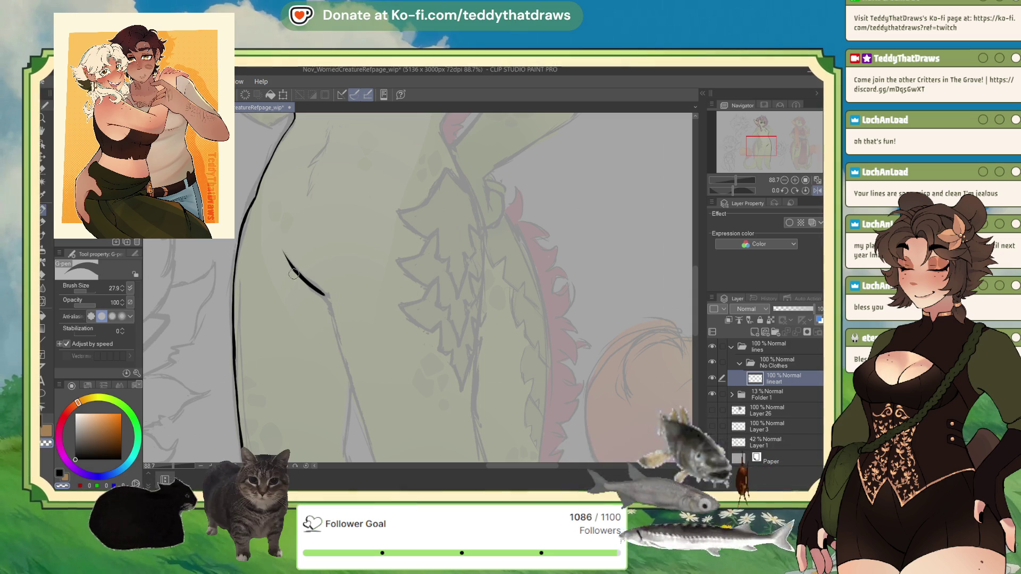
click(83, 459)
drag(84, 458, 75, 459)
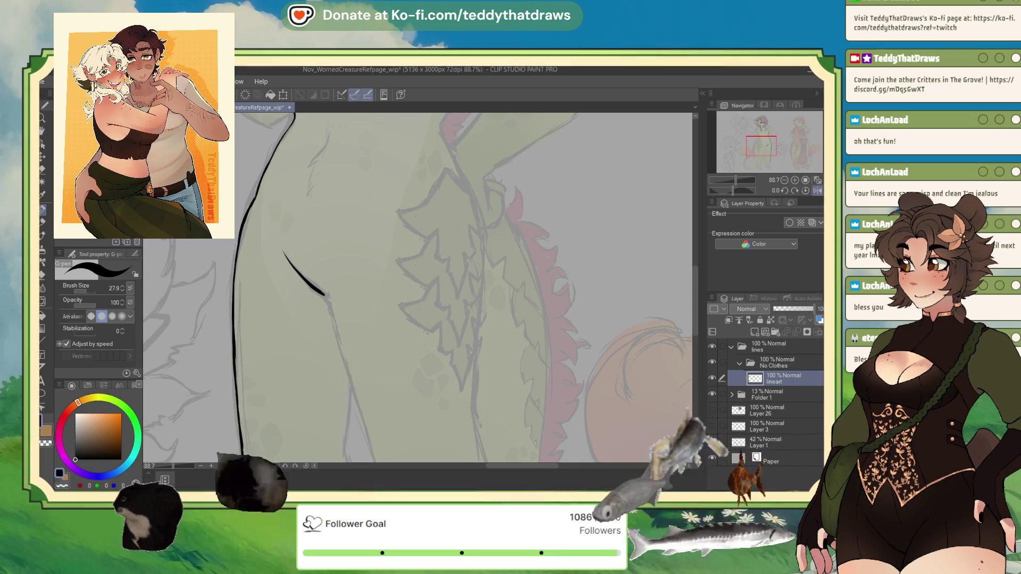
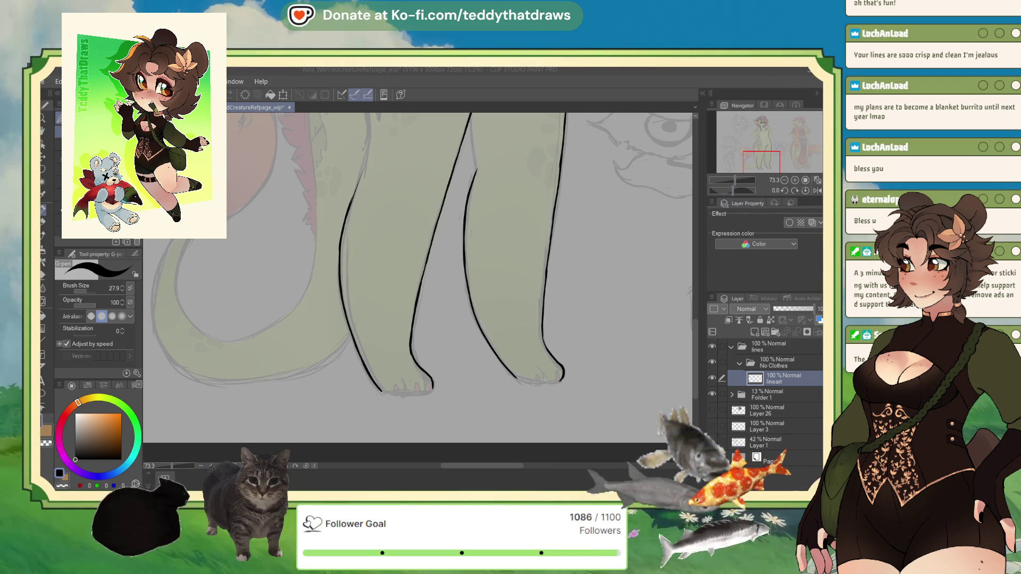
Ink the leg outlines down to the toe tips on a rotated canvas, then reset the rotation.
drag(734, 186, 741, 186)
mouse_move(308, 289)
mouse_down()
mouse_move(321, 334)
mouse_move(338, 325)
mouse_up()
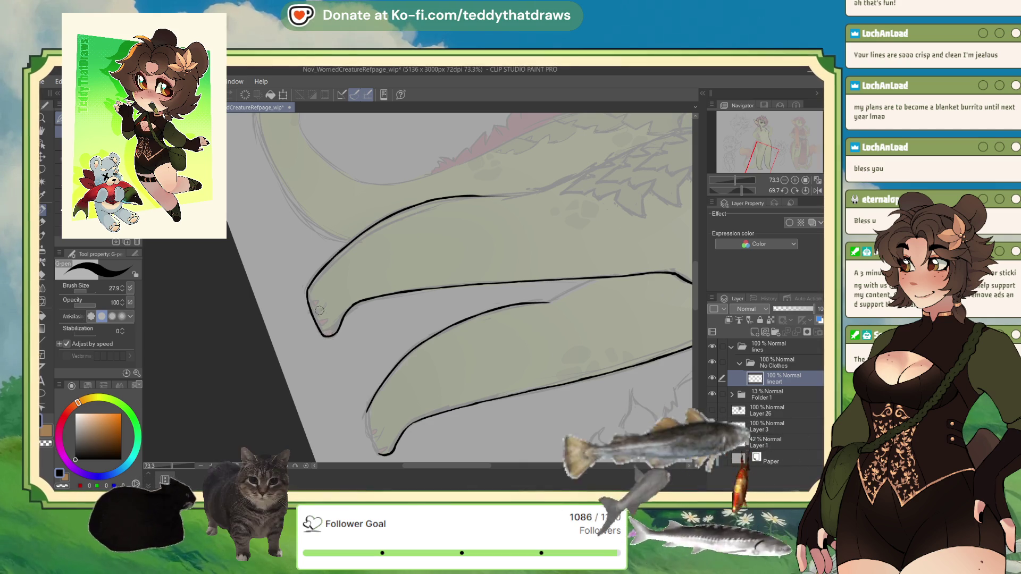
key(c)
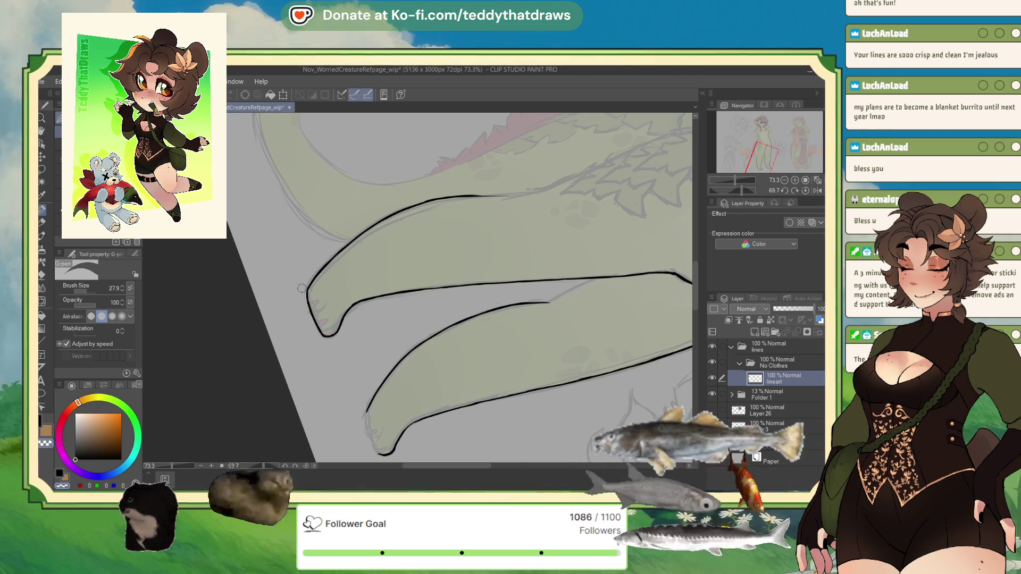
key(c)
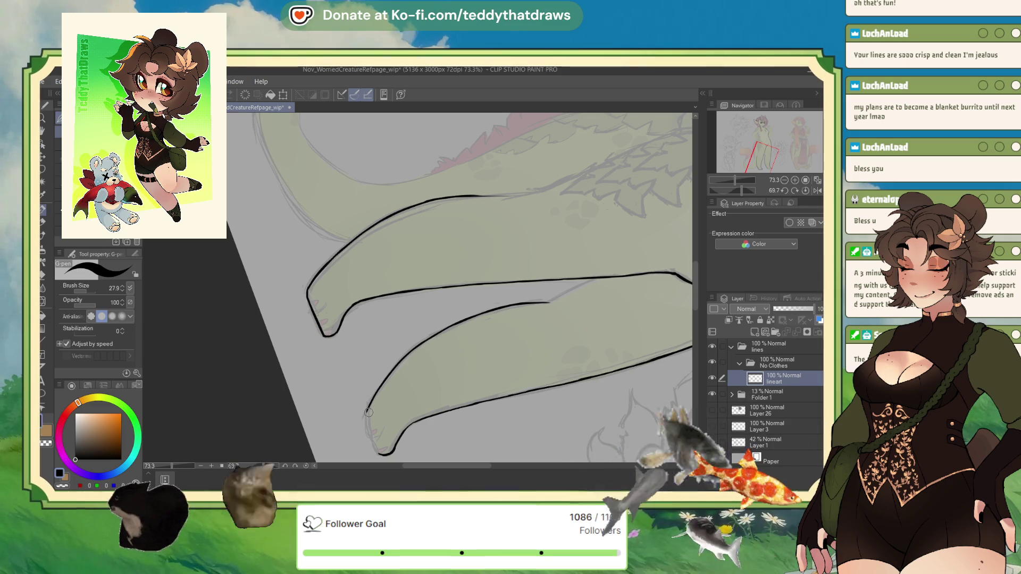
drag(367, 414, 375, 451)
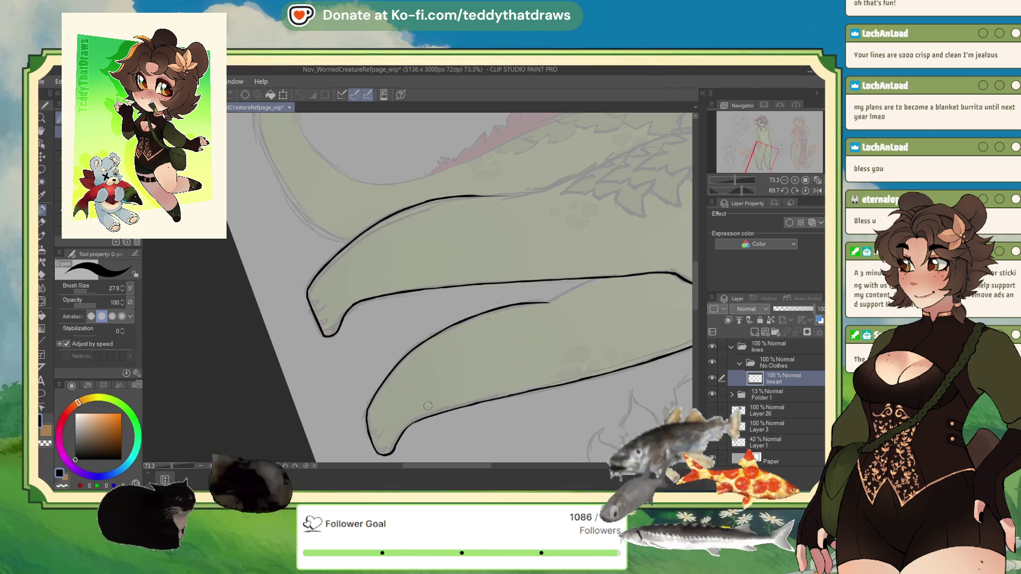
scroll(374, 364, down, 3)
scroll(400, 328, up, 2)
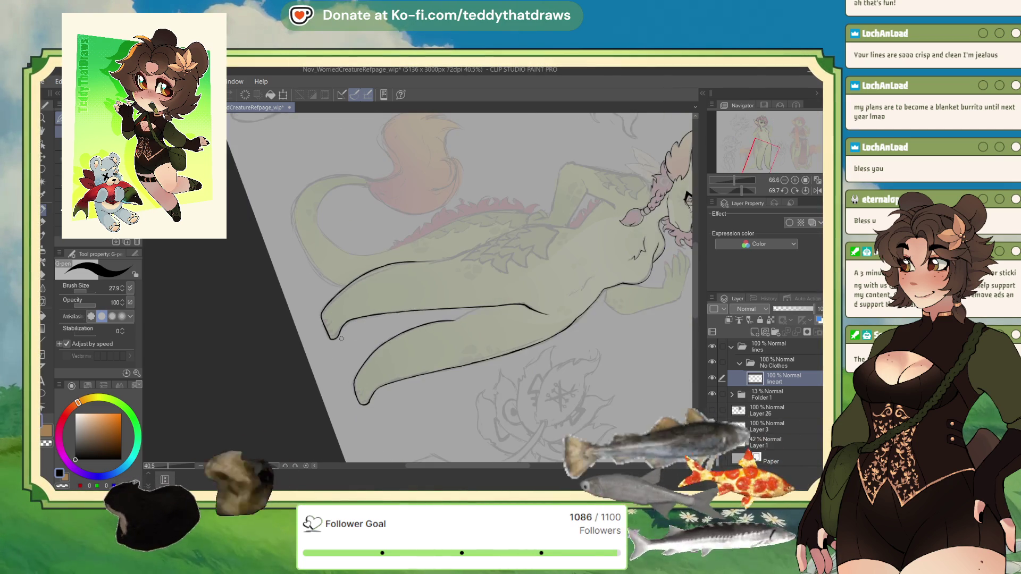
click(806, 190)
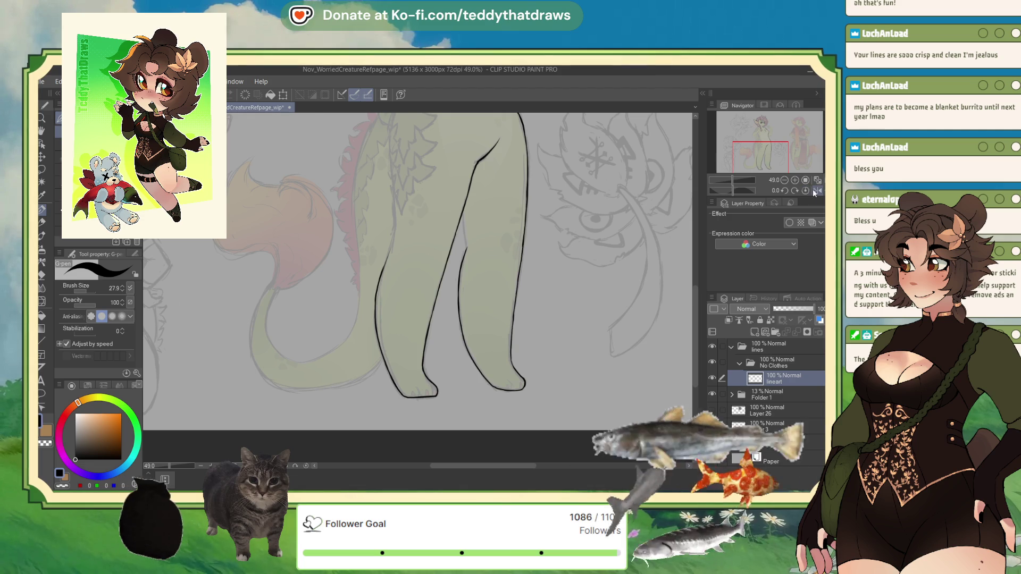
Ink the inner leg line, add a toe line to the right foot and thicken its left outline.
scroll(424, 296, up, 3)
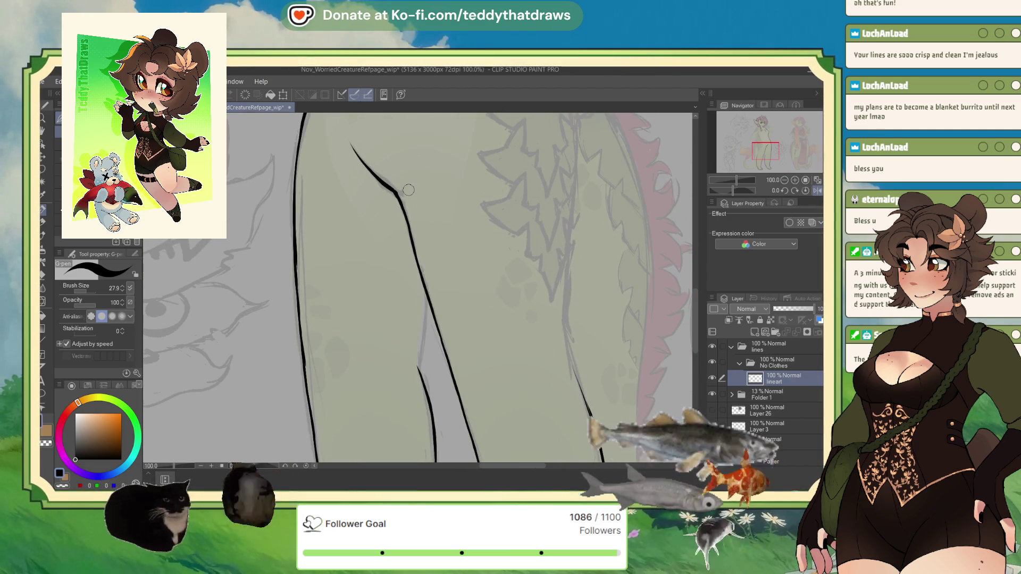
drag(423, 296, 418, 364)
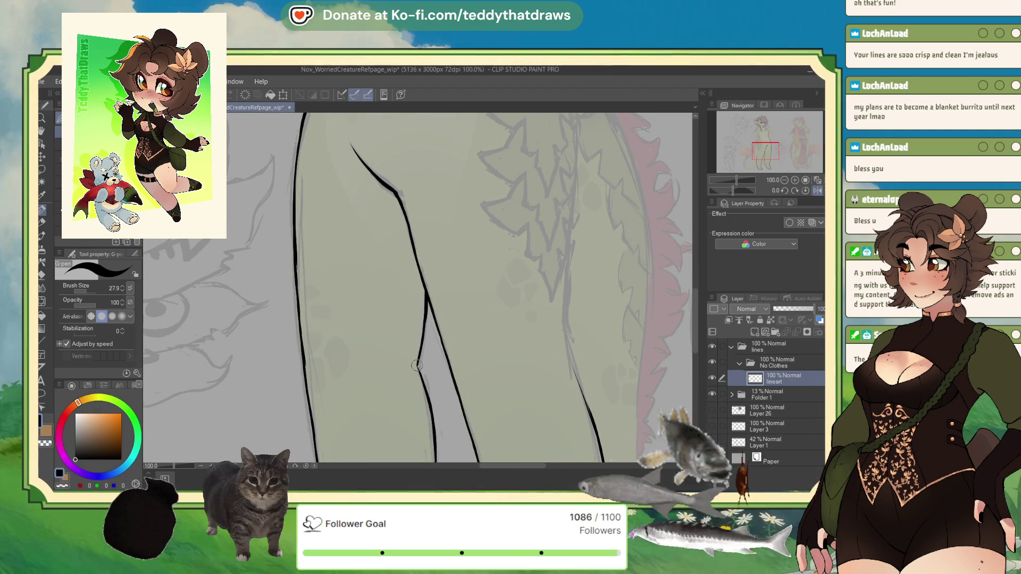
scroll(399, 246, down, 3)
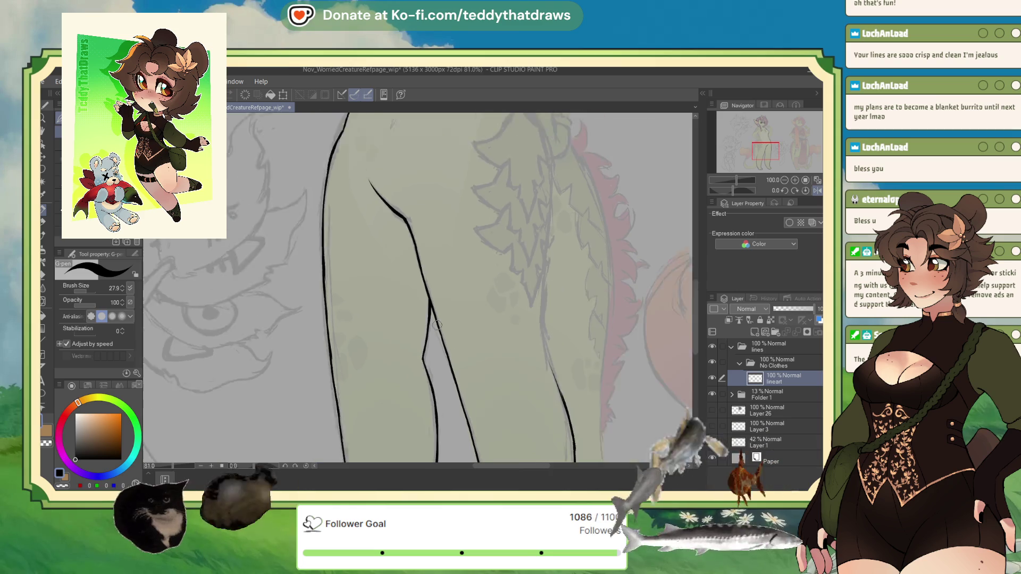
scroll(435, 336, up, 3)
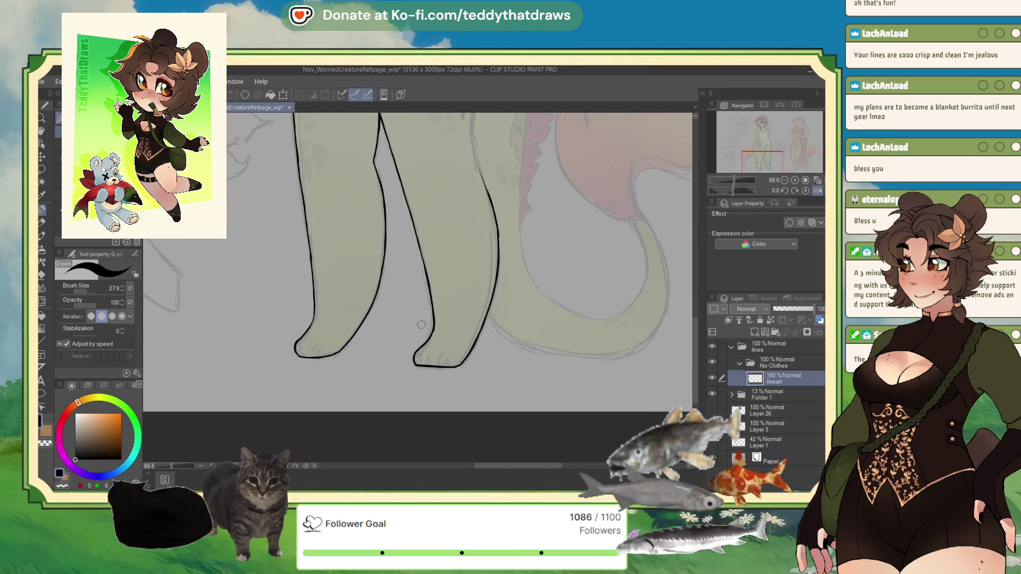
scroll(435, 336, down, 3)
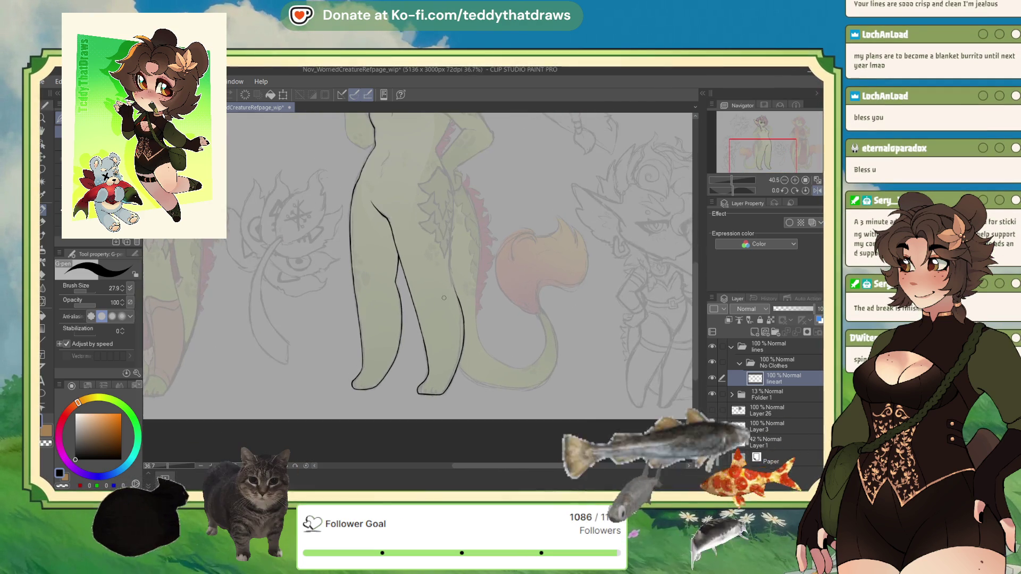
scroll(410, 359, up, 5)
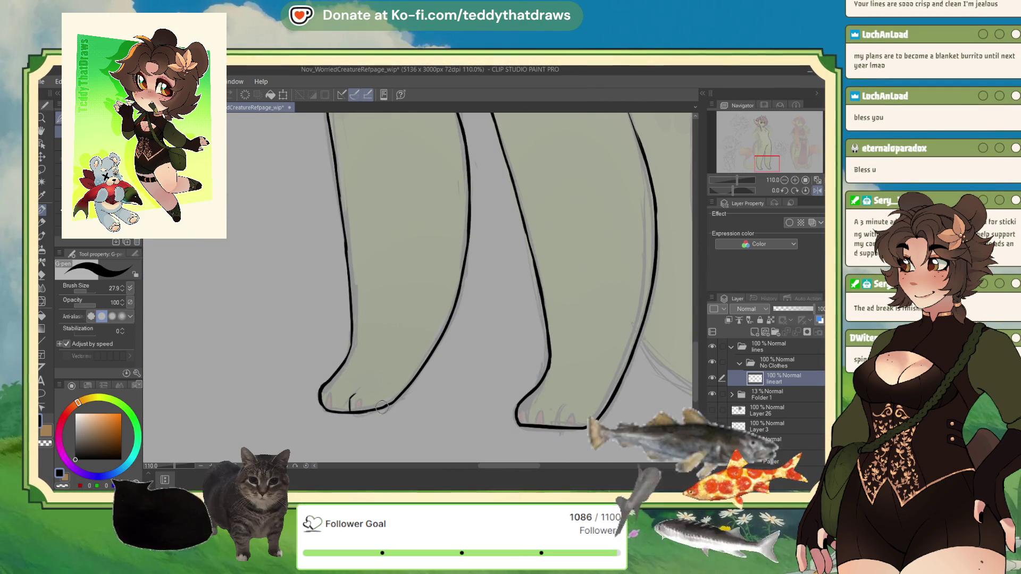
drag(565, 405, 560, 408)
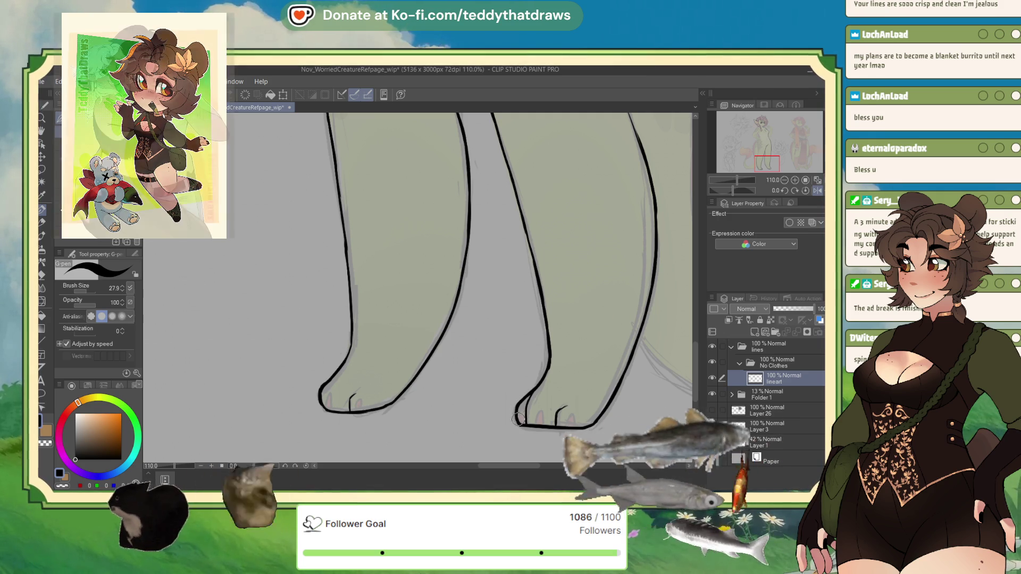
mouse_move(526, 403)
mouse_down()
mouse_move(518, 426)
mouse_move(537, 425)
mouse_up()
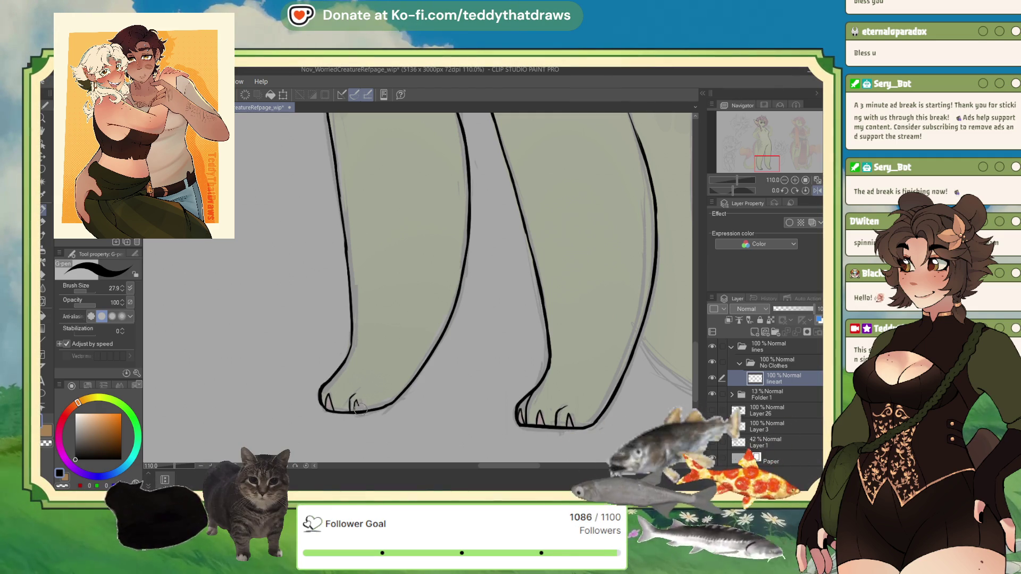
scroll(356, 399, down, 5)
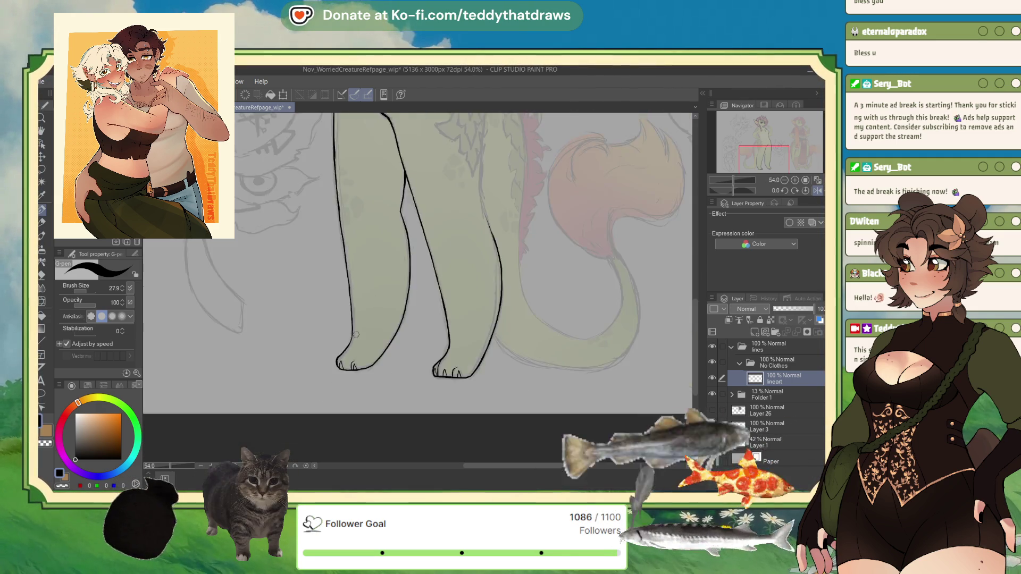
Mirror the canvas horizontally and ink the torso contour down over the hips, erasing stray lines.
scroll(420, 266, up, 3)
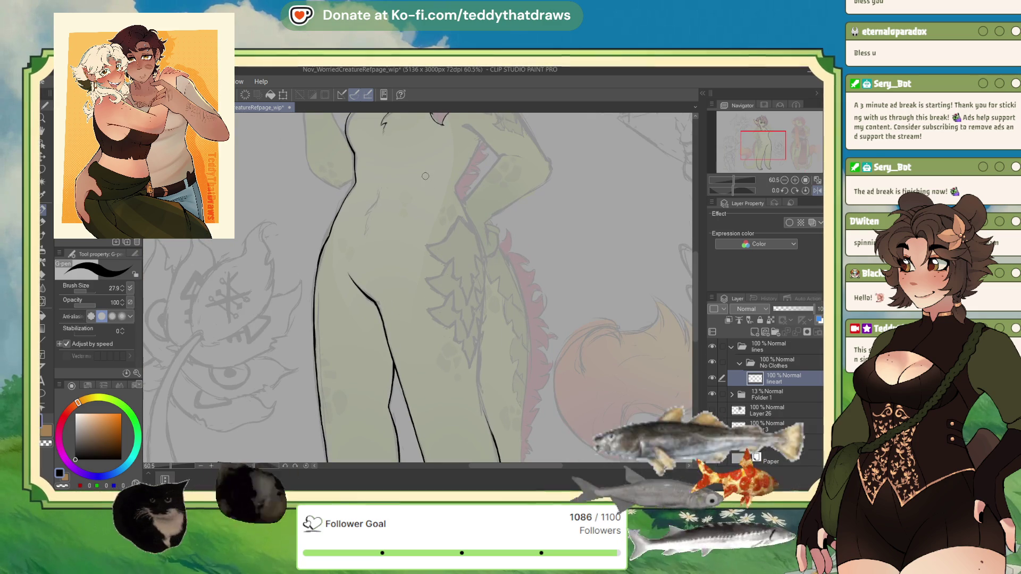
click(818, 190)
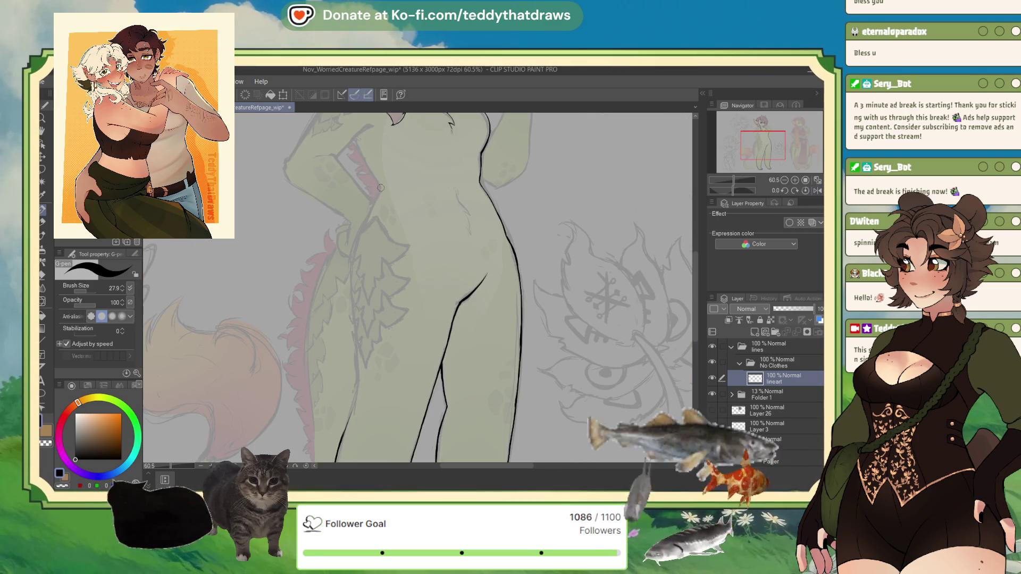
mouse_move(373, 215)
mouse_down()
mouse_move(348, 290)
mouse_move(355, 382)
mouse_up()
scroll(317, 309, down, 1)
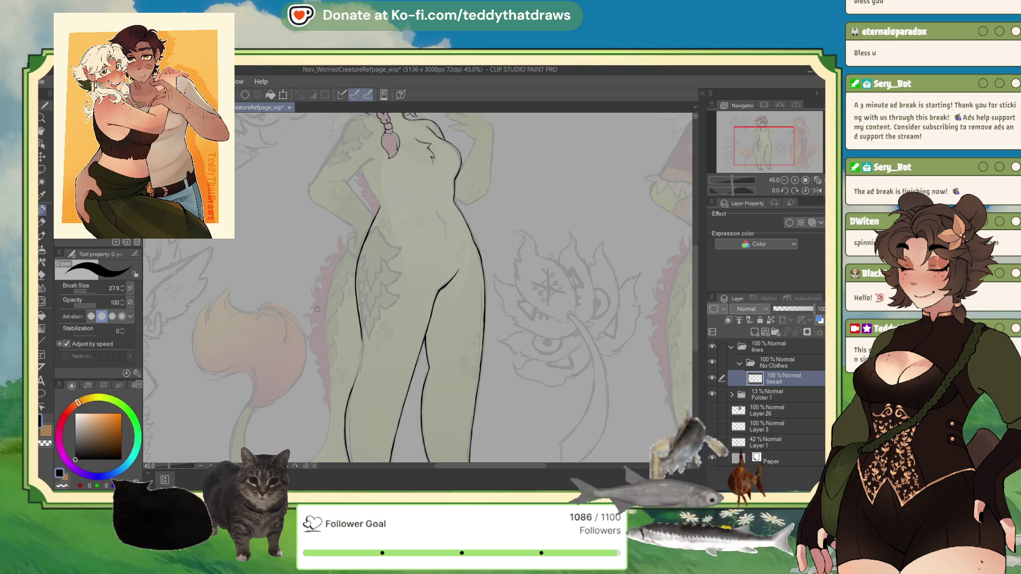
scroll(310, 311, up, 1)
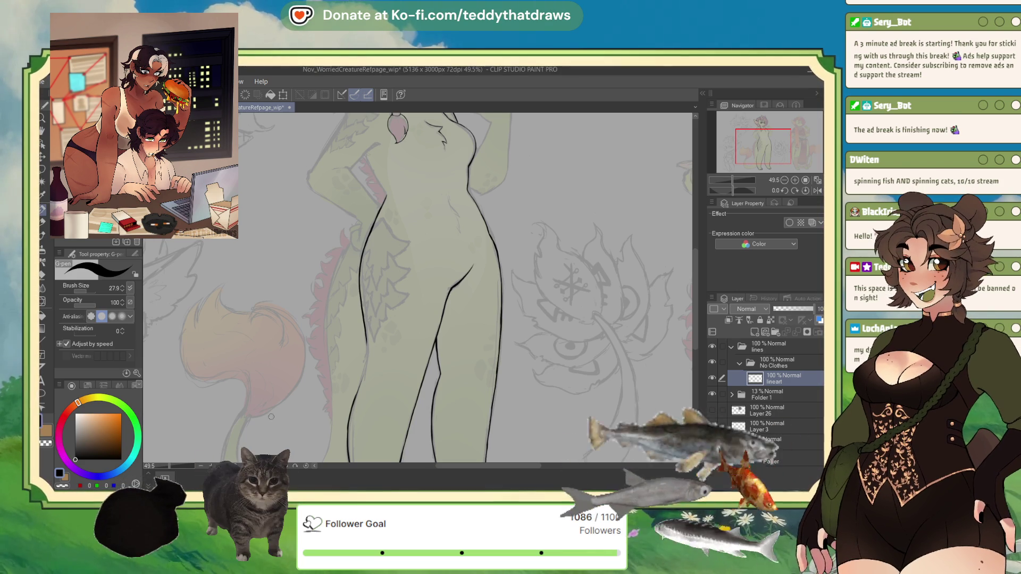
key(ctrl+plus)
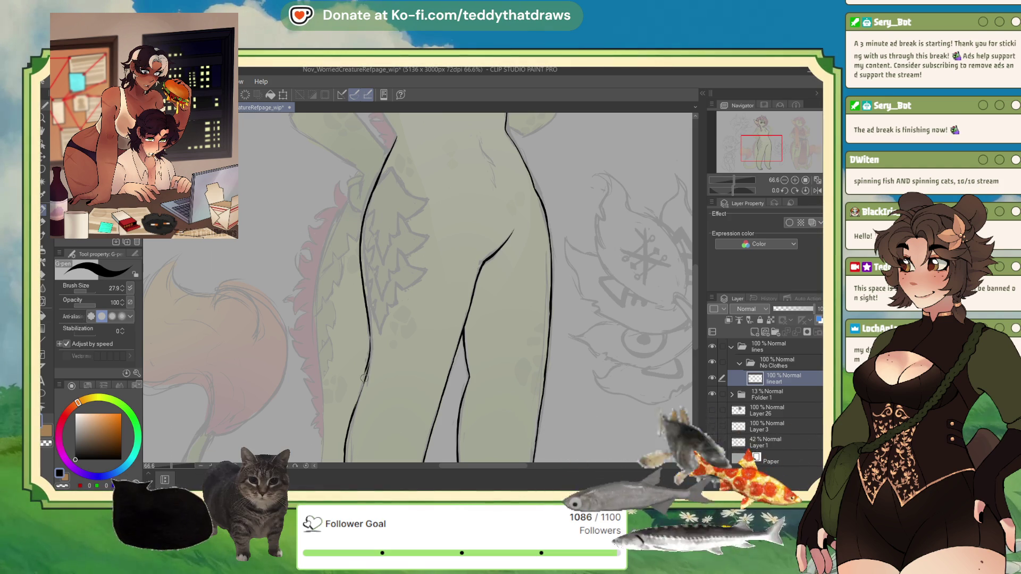
click(61, 486)
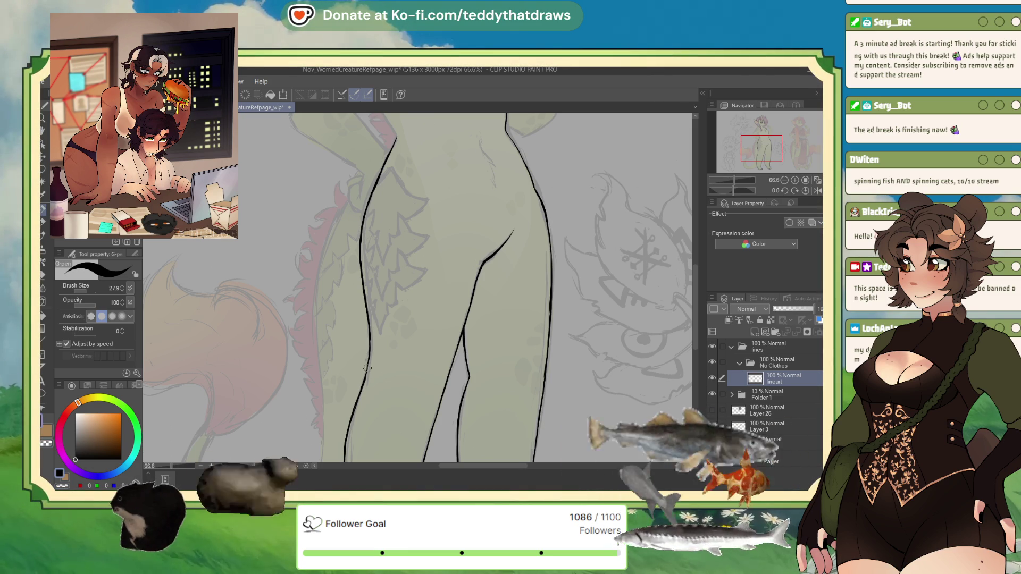
scroll(444, 382, down, 3)
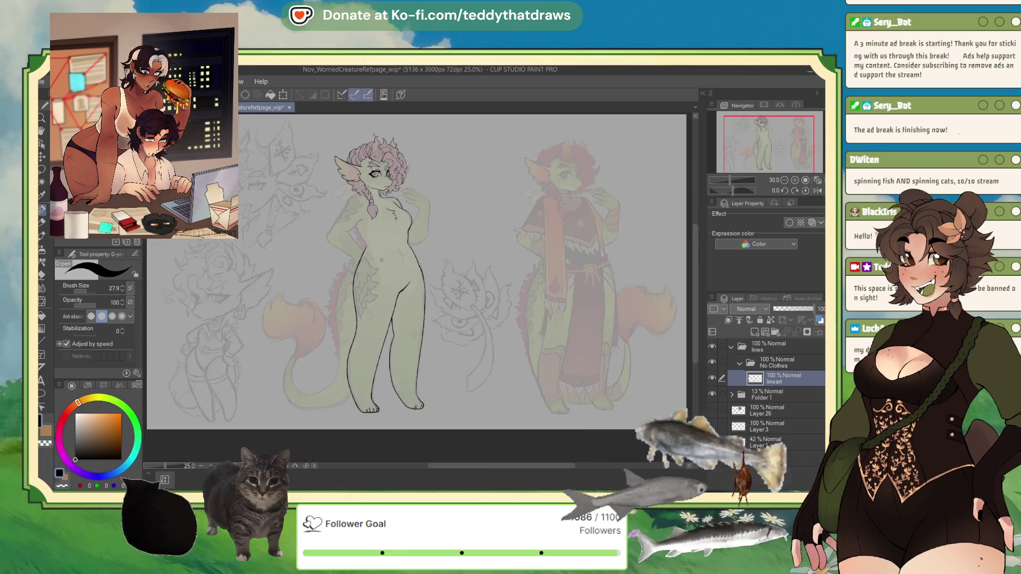
Ink the side body outline up to the shoulder and mirror the canvas view back to normal.
scroll(371, 228, up, 4)
drag(372, 307, 335, 238)
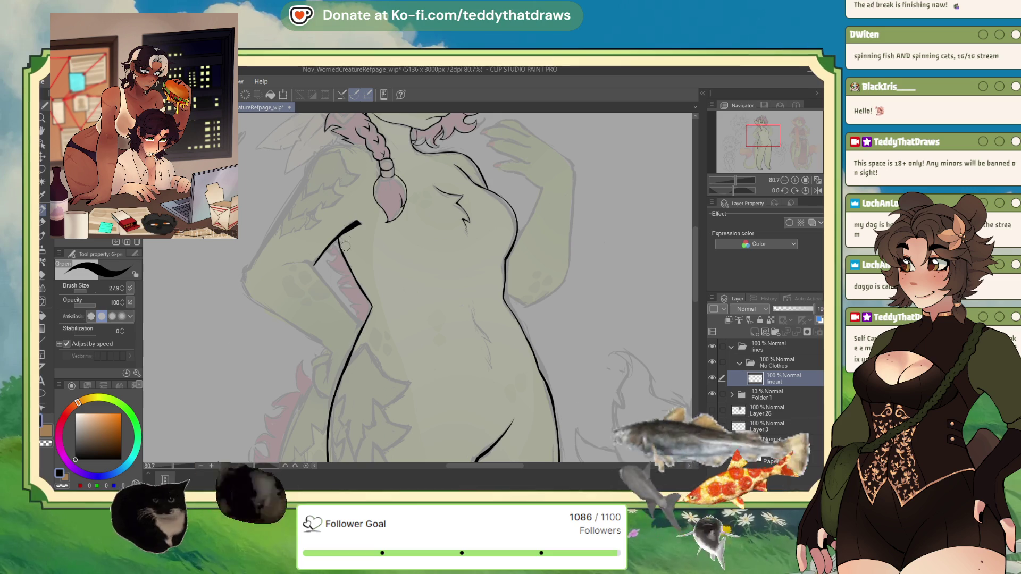
click(817, 190)
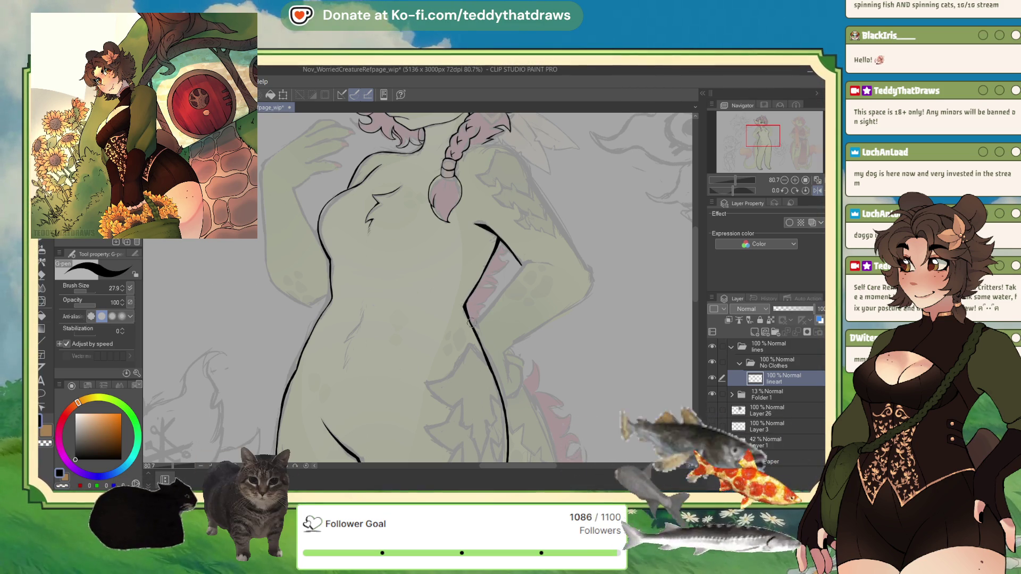
Close the WorriedCreatureRefpage tab to return to the streaming panel file.
scroll(441, 309, down, 4)
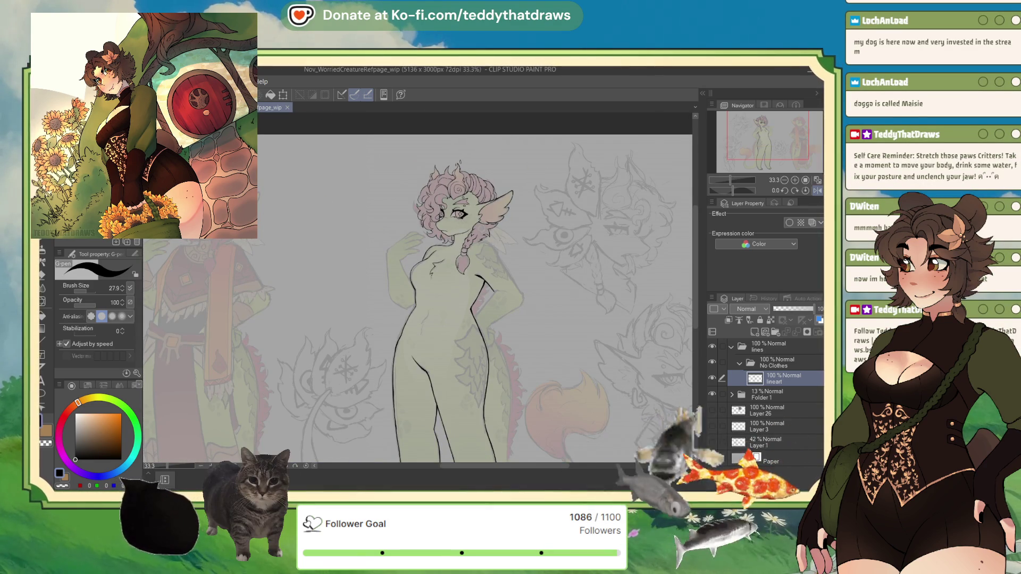
click(289, 108)
scroll(359, 209, down, 2)
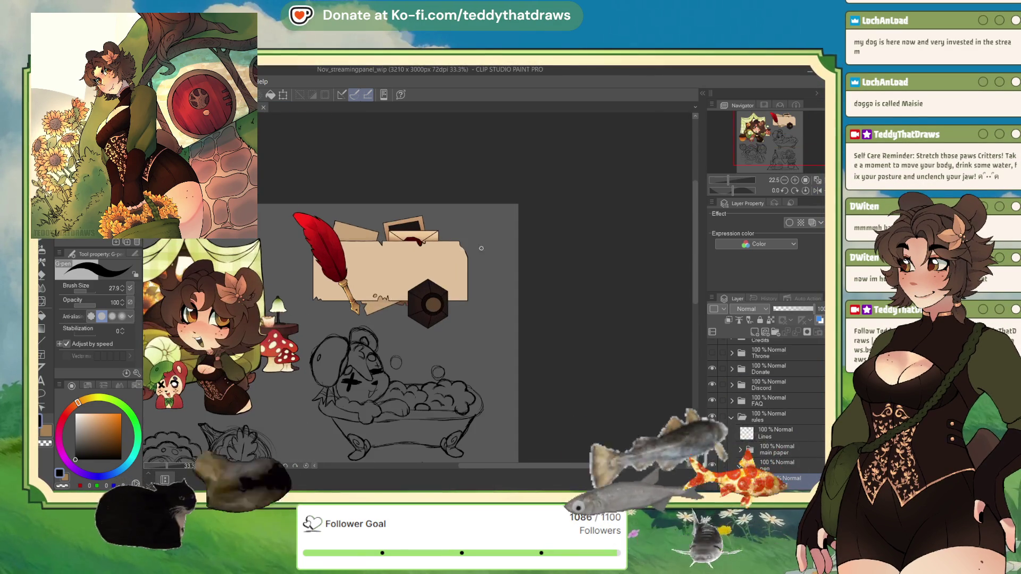
Lower the opacity of shading Layer 86 in the bacc paper folder.
scroll(394, 243, up, 3)
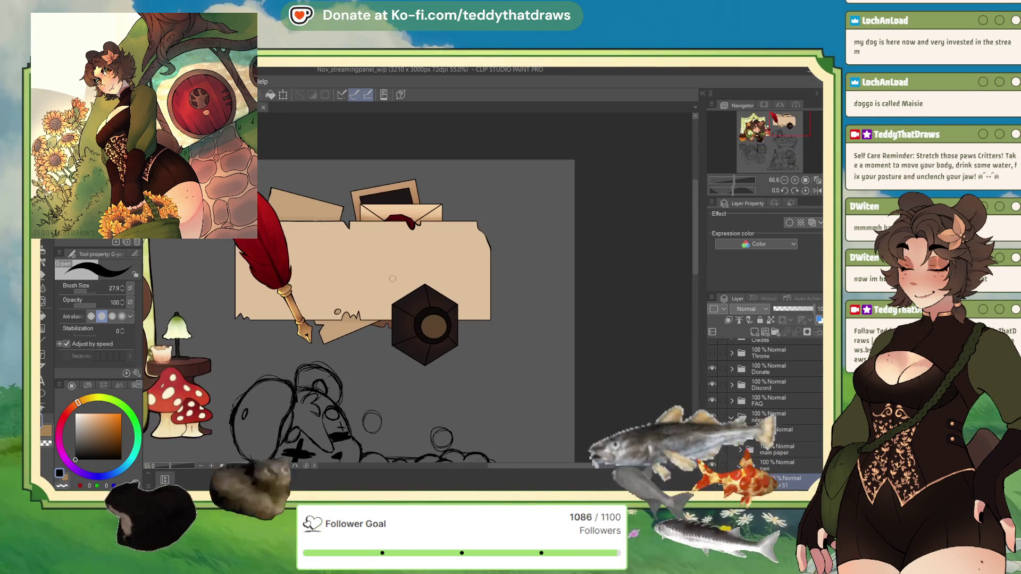
scroll(349, 287, down, 3)
scroll(411, 259, up, 1)
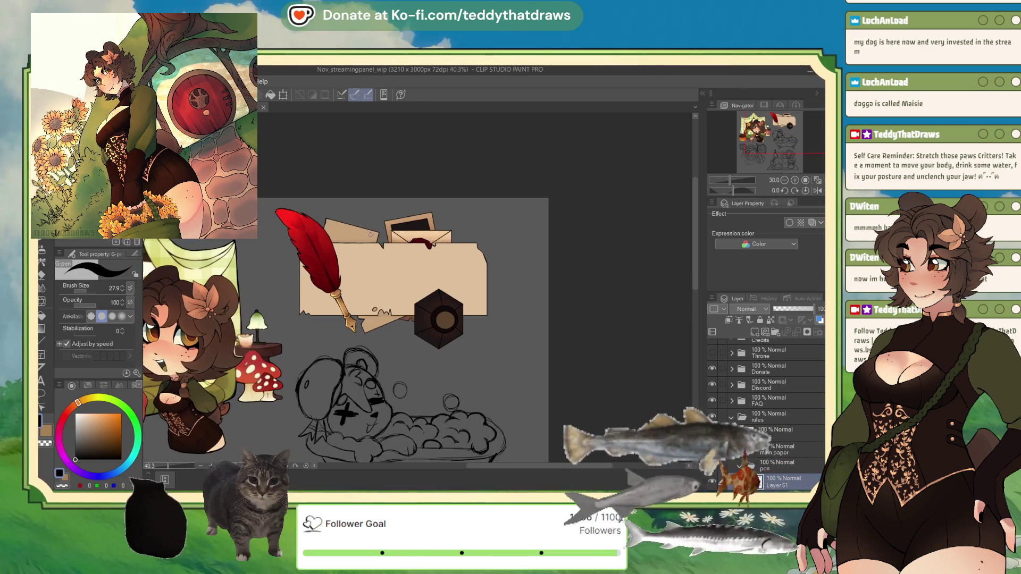
scroll(411, 259, up, 2)
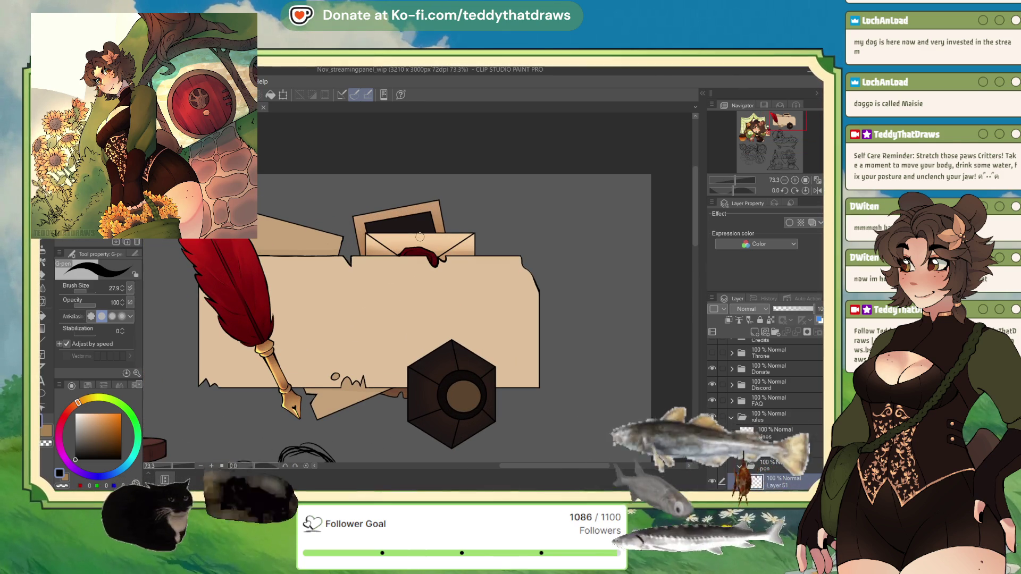
scroll(759, 430, down, 5)
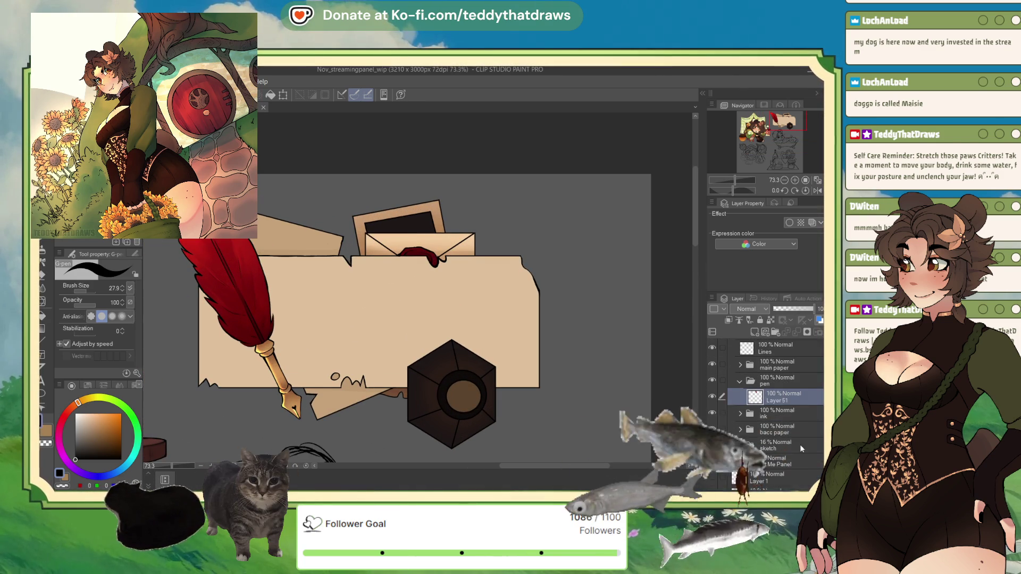
click(782, 446)
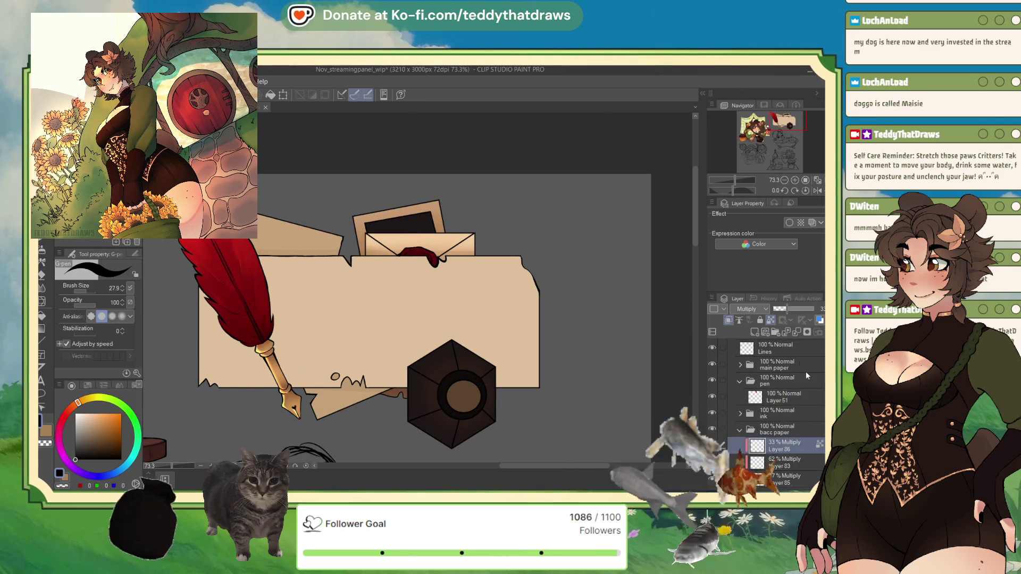
scroll(782, 414, down, 2)
mouse_move(785, 310)
mouse_down()
mouse_move(805, 309)
mouse_move(789, 310)
mouse_up()
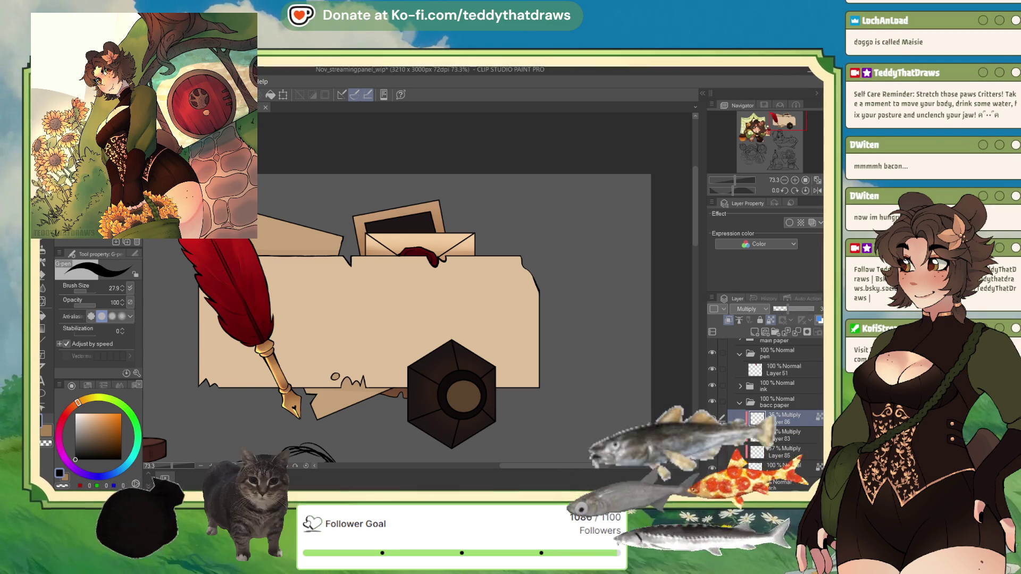
Lower shading Layer 83's opacity, fine-tuning it slightly lower.
click(768, 435)
drag(799, 315, 819, 308)
key(alt+bracketleft)
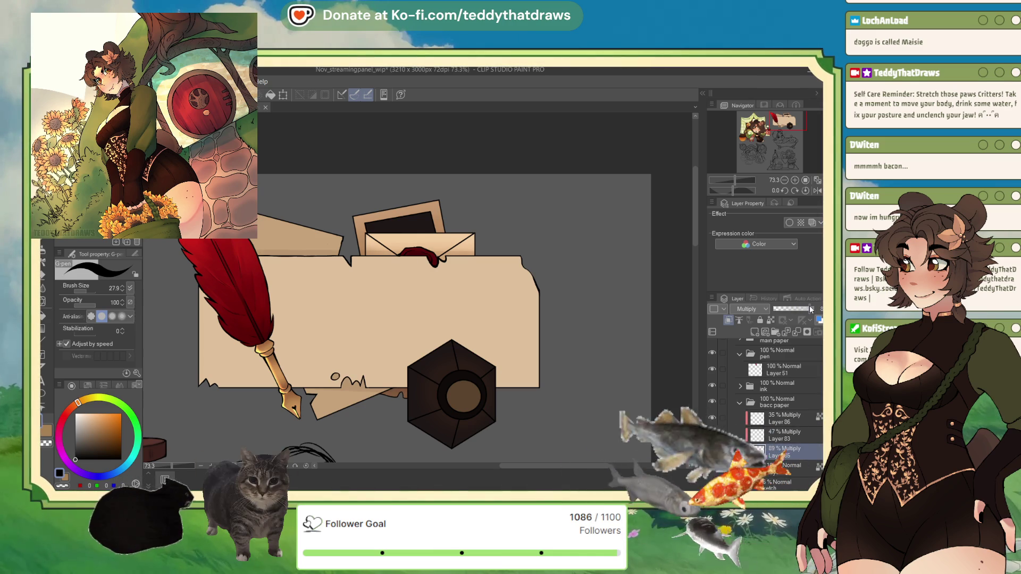
Collapse the bacc paper and pen folders and select the Lines layer in the rules folder.
scroll(337, 277, down, 3)
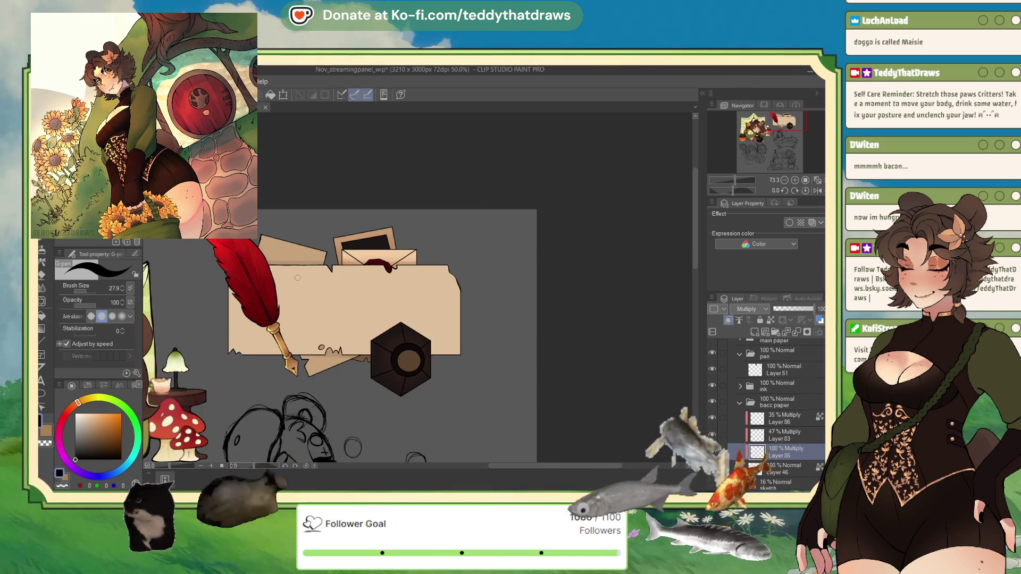
scroll(341, 213, up, 3)
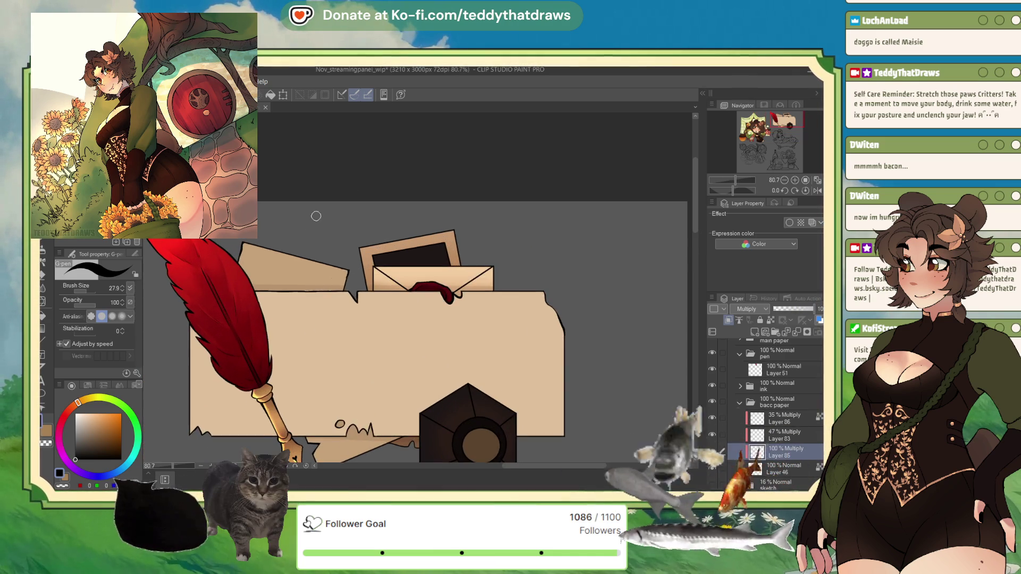
scroll(330, 229, down, 4)
scroll(372, 319, up, 3)
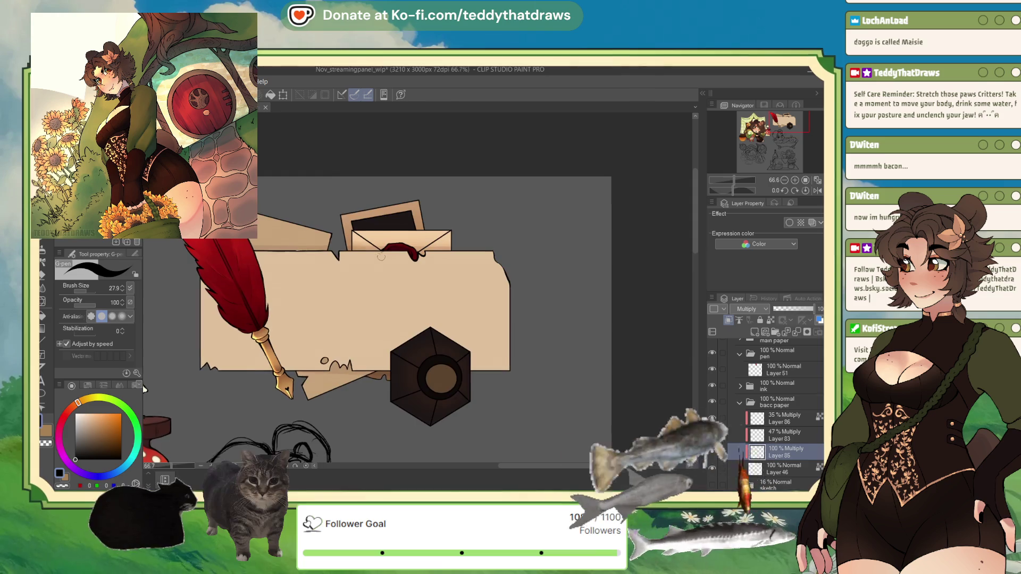
scroll(372, 319, down, 4)
scroll(372, 319, up, 3)
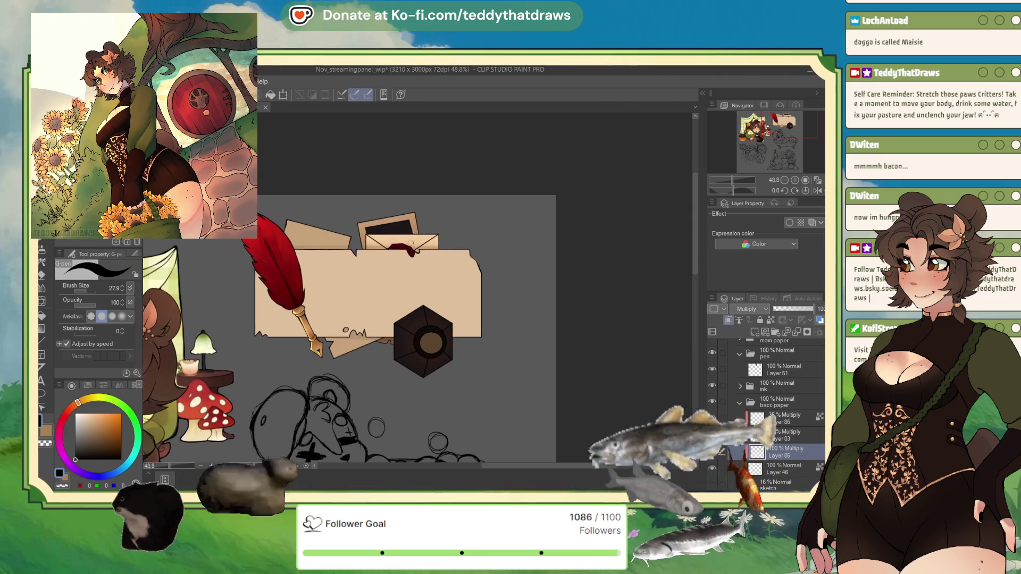
scroll(372, 319, down, 3)
scroll(373, 319, up, 2)
scroll(360, 241, up, 2)
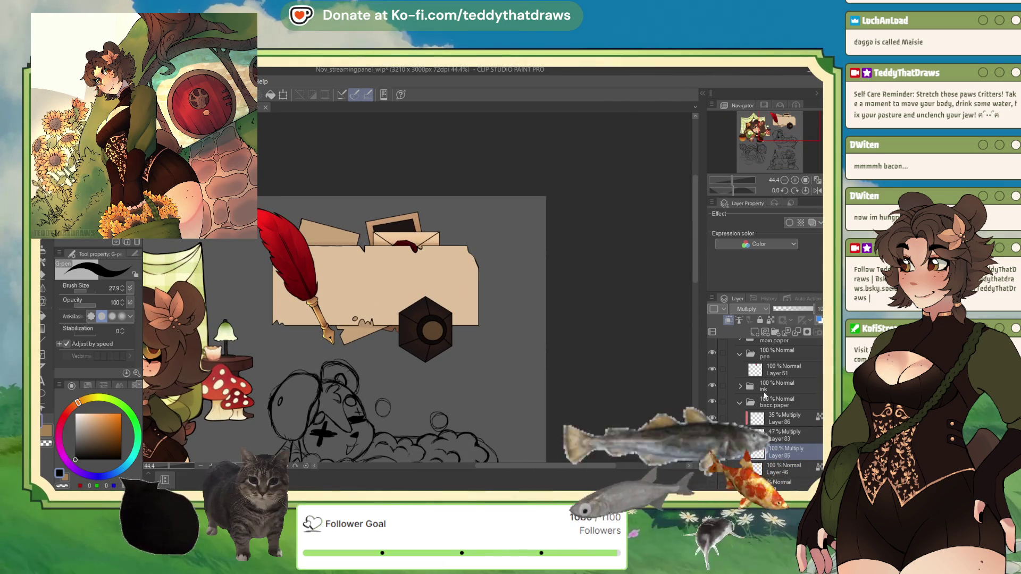
click(740, 403)
scroll(740, 404, up, 3)
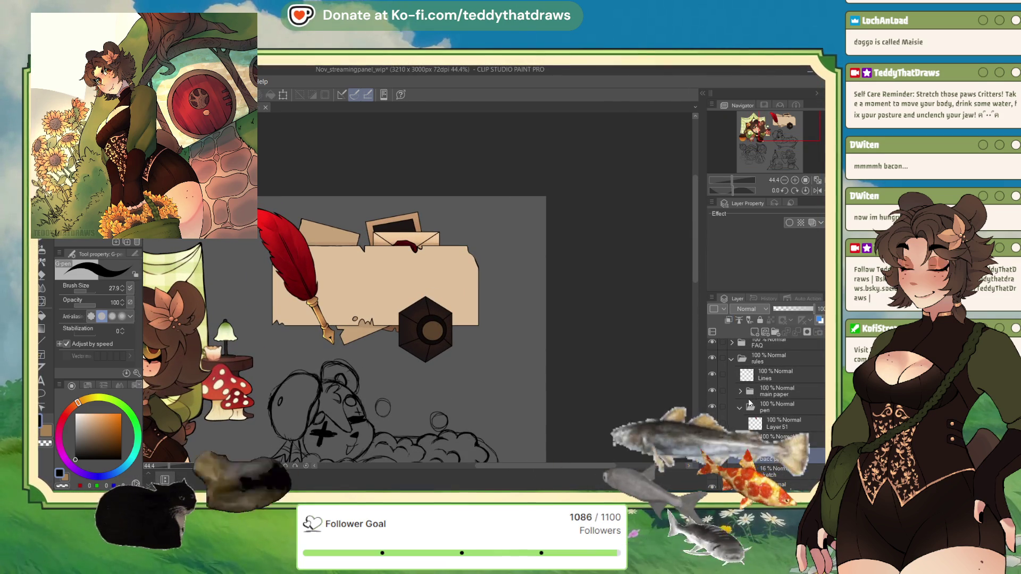
click(739, 408)
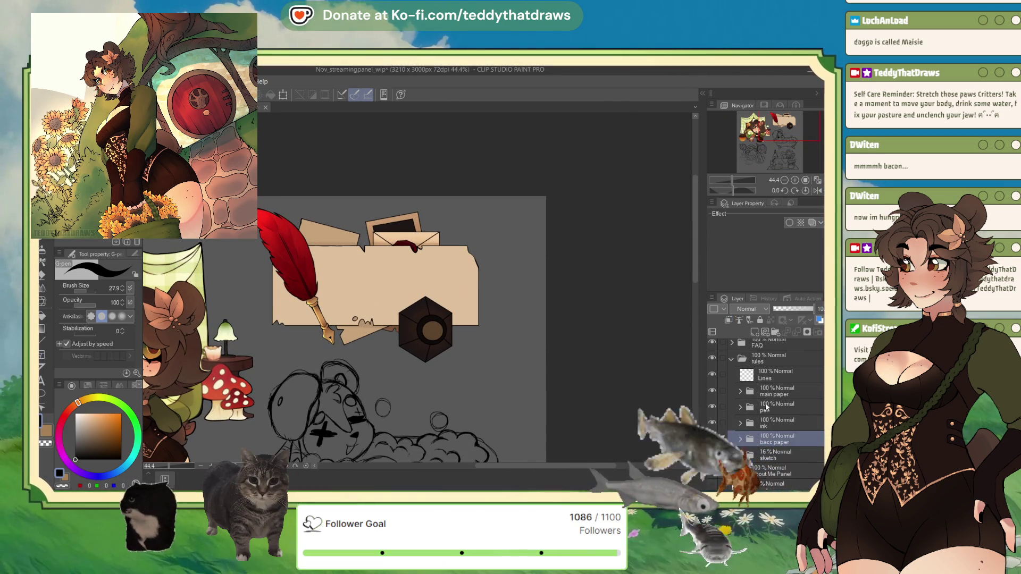
click(775, 378)
scroll(771, 374, up, 2)
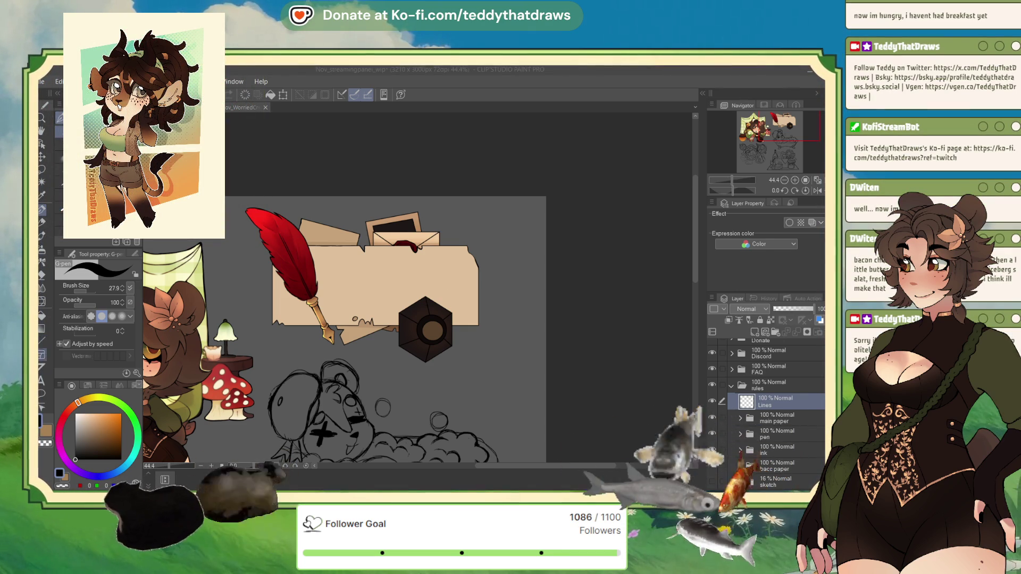
click(42, 380)
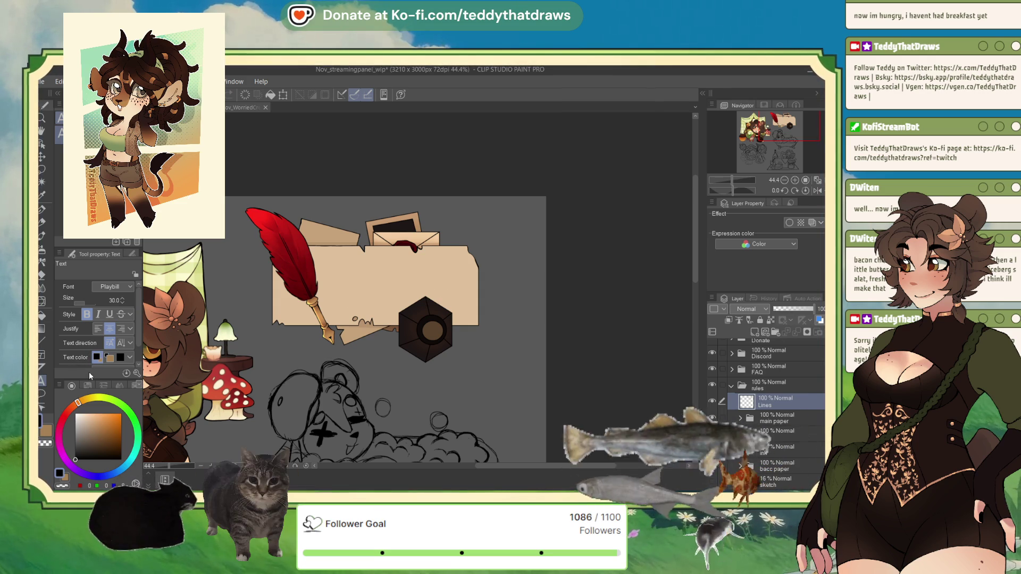
Set the font to Old English Text and type 'Rules' on the banner.
key(Up)
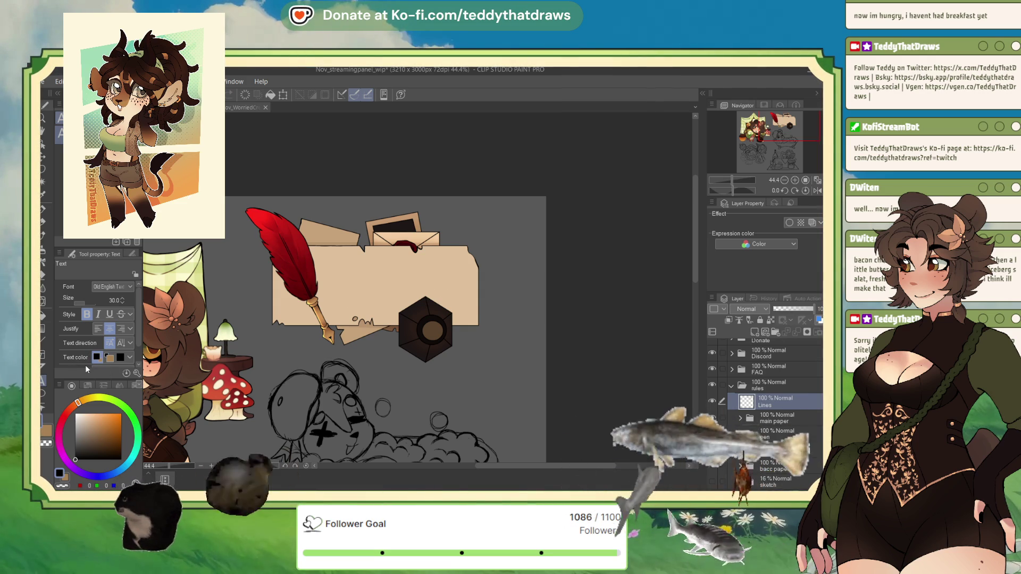
click(474, 289)
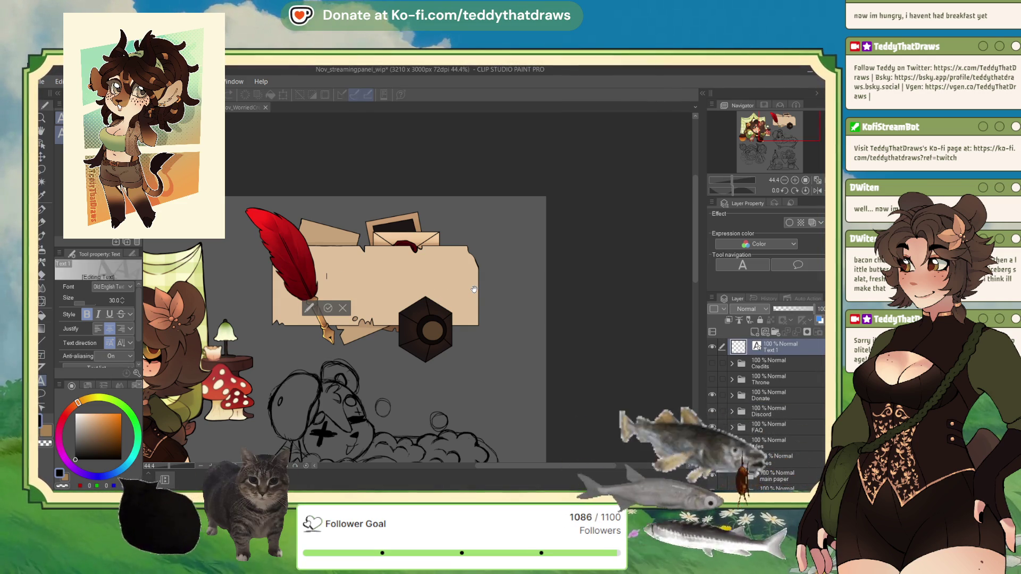
text(Rules)
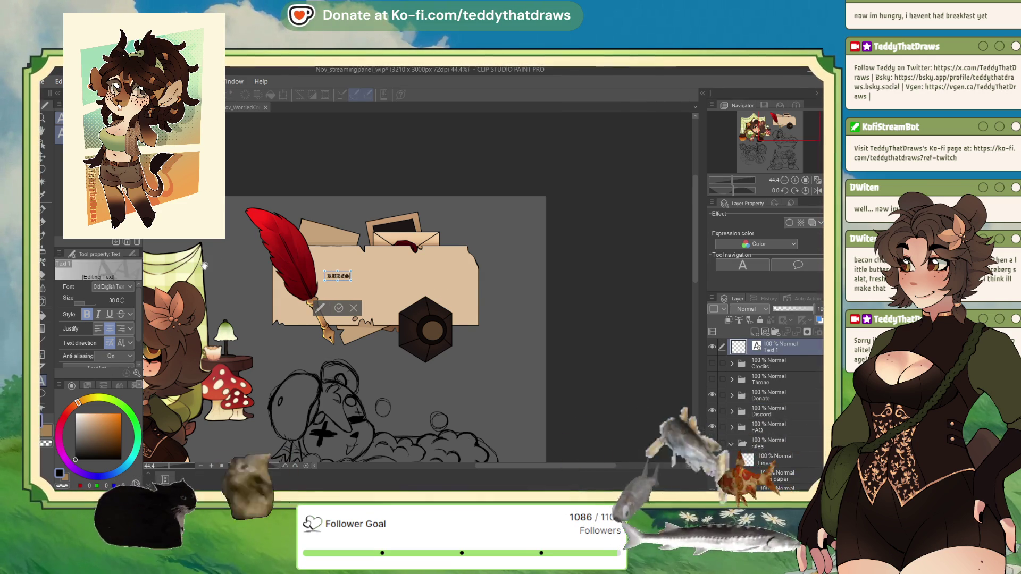
Enlarge the RULES title to about size 240 and commit the text.
drag(107, 303, 125, 303)
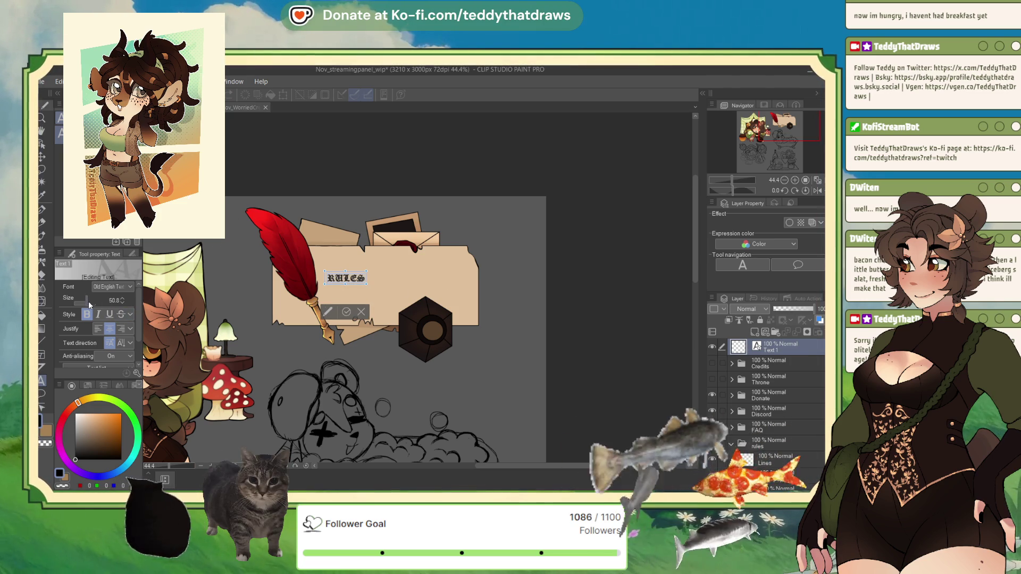
click(90, 304)
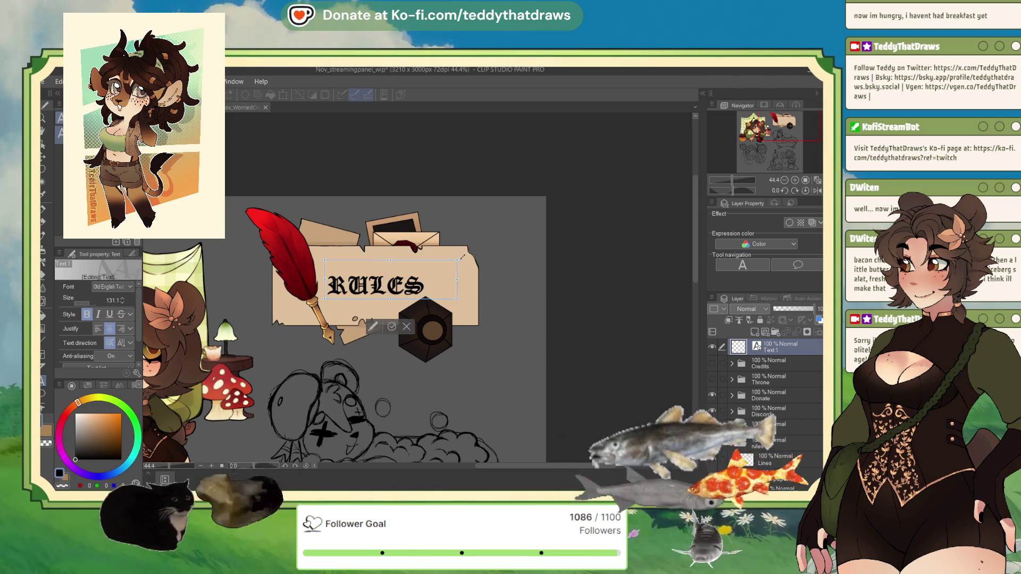
mouse_move(459, 258)
mouse_down()
mouse_move(481, 247)
mouse_move(463, 256)
mouse_up()
mouse_move(467, 254)
mouse_down()
mouse_move(437, 261)
mouse_move(456, 249)
mouse_move(460, 257)
mouse_up()
click(376, 342)
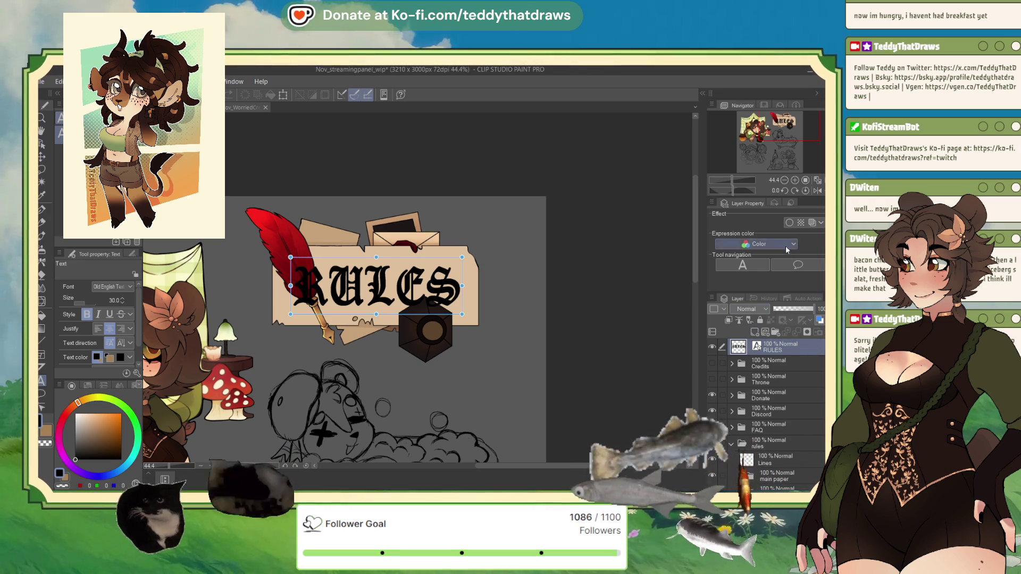
click(789, 223)
Raise the white Border effect's edge thickness around RULES to 9.0.
mouse_move(741, 249)
mouse_down()
mouse_move(754, 246)
mouse_move(737, 260)
mouse_up()
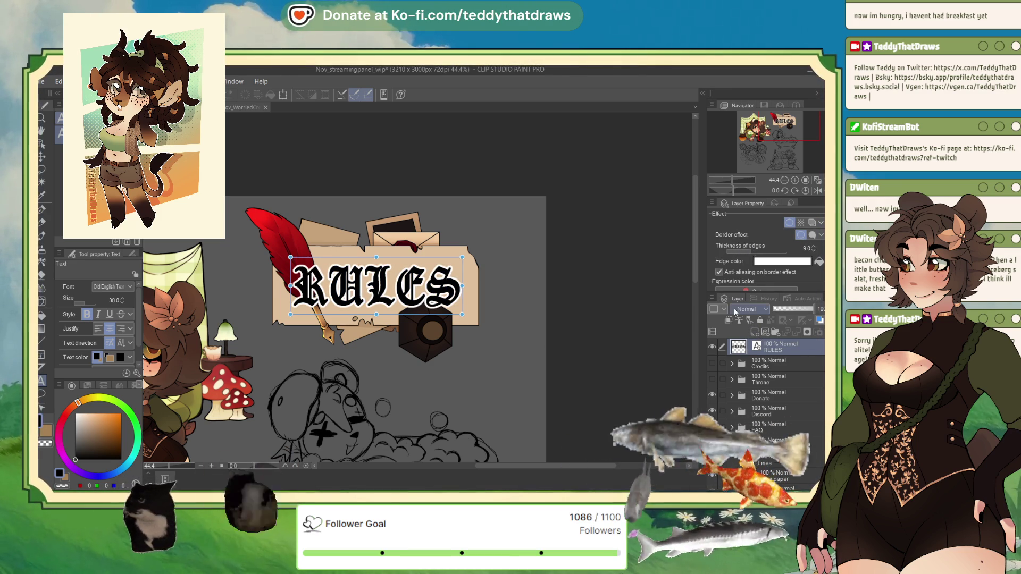
scroll(366, 271, up, 2)
scroll(367, 271, up, 1)
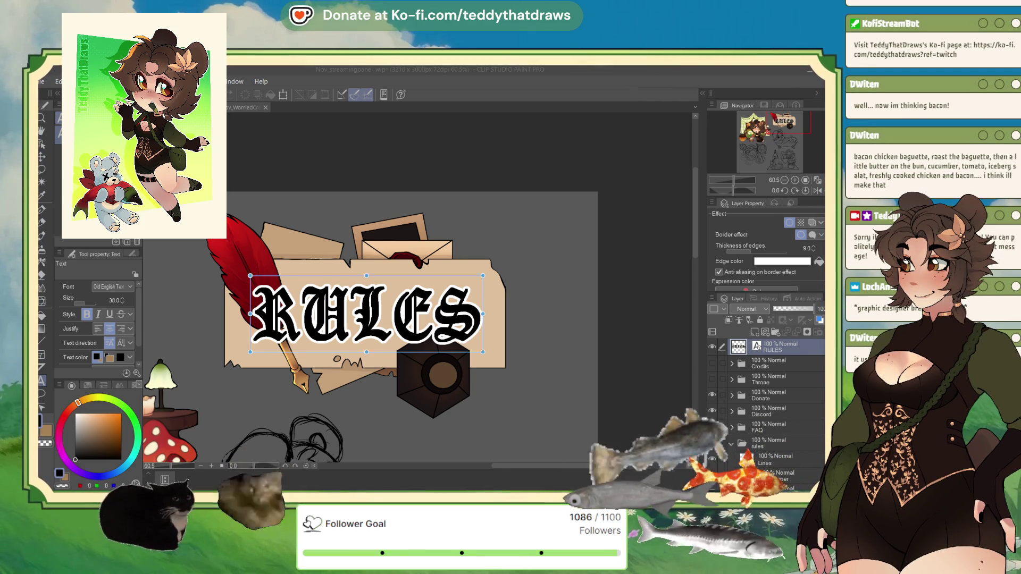
Zoom out to review the white-bordered RULES title across the parchment banner.
key(ctrl+minus)
key(ctrl+minus)
scroll(489, 252, up, 2)
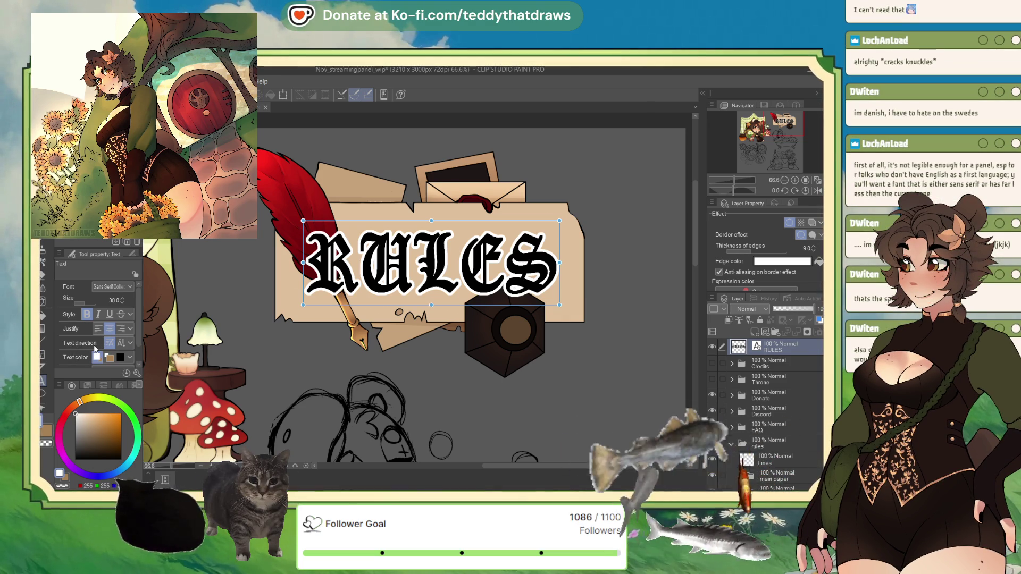
click(484, 231)
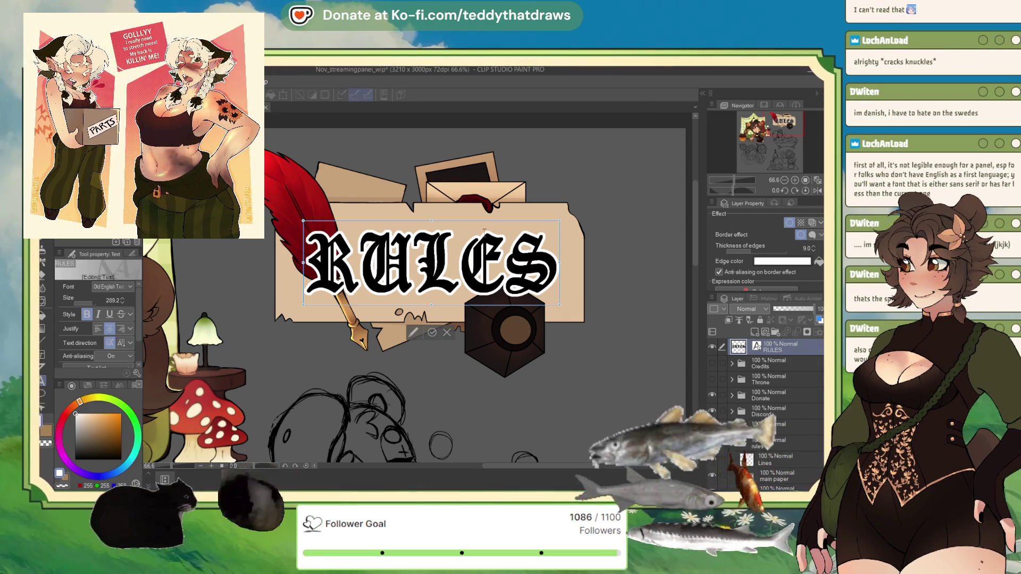
Switch the RULES title to a bold sans-serif font, move it up and right, and commit.
key(ctrl+a)
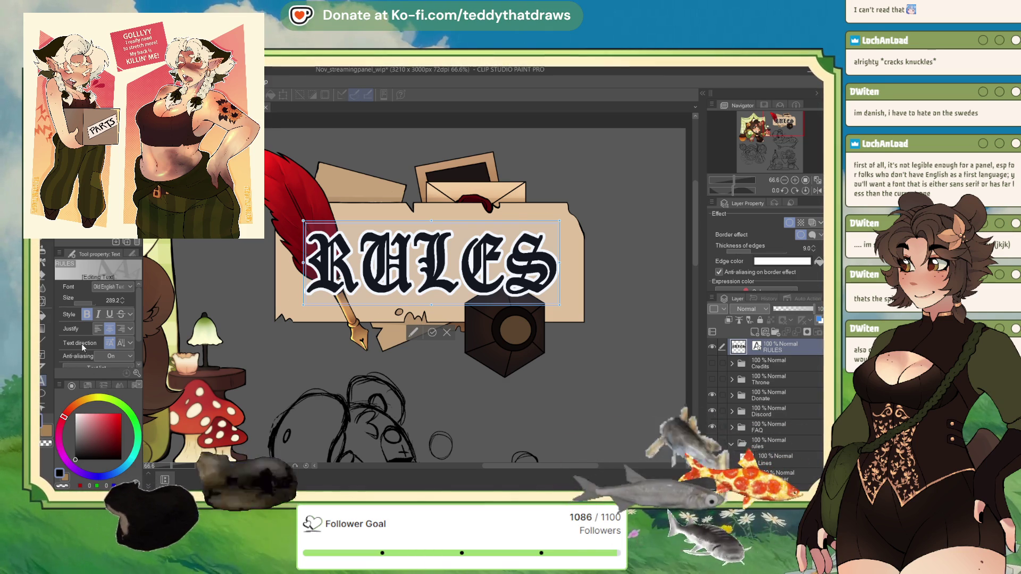
key(s)
mouse_move(437, 225)
mouse_down()
mouse_move(474, 122)
mouse_move(466, 165)
mouse_up()
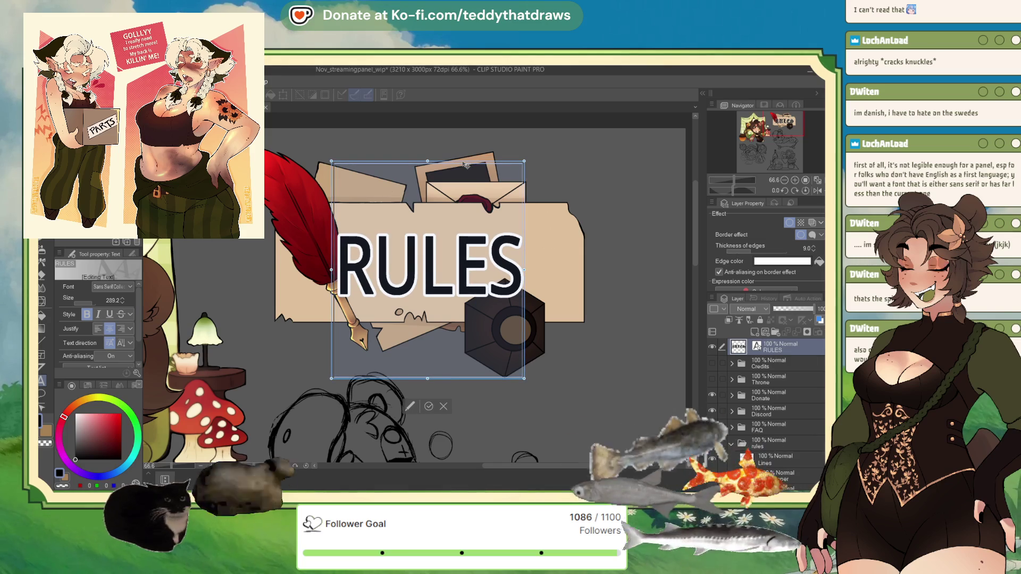
click(784, 348)
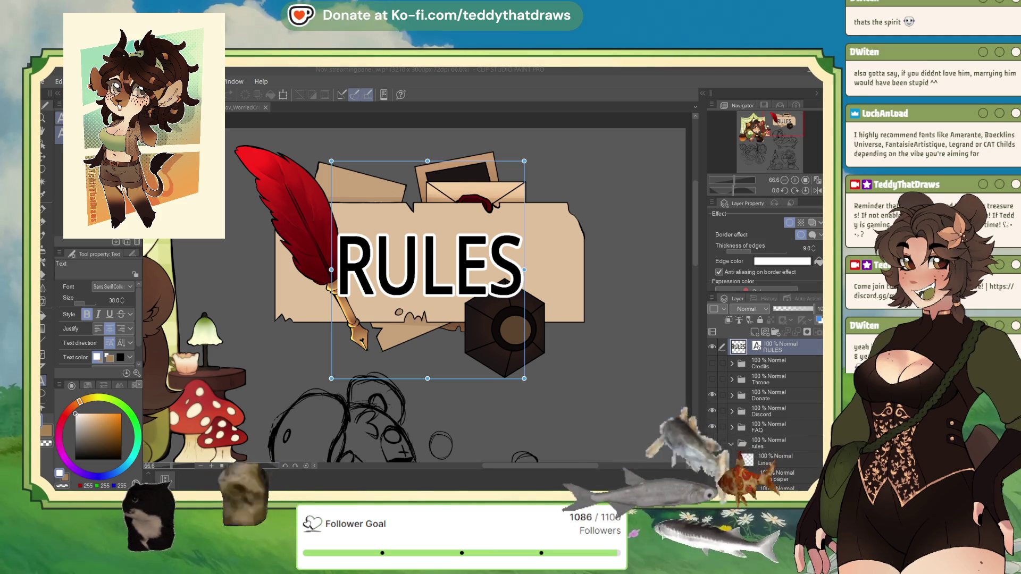
click(732, 443)
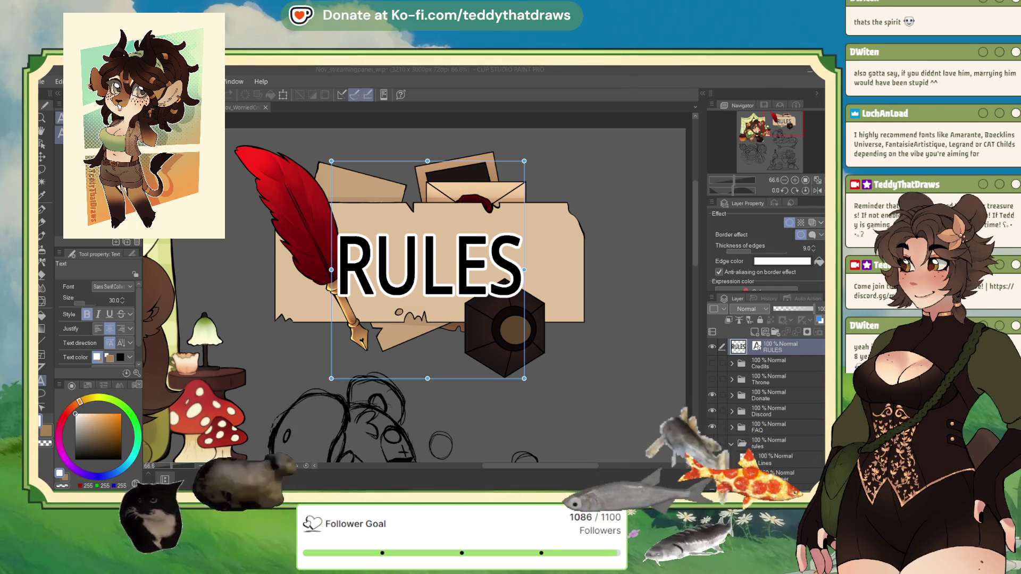
Expand the rules folder to list its Lines and main paper layers.
click(731, 443)
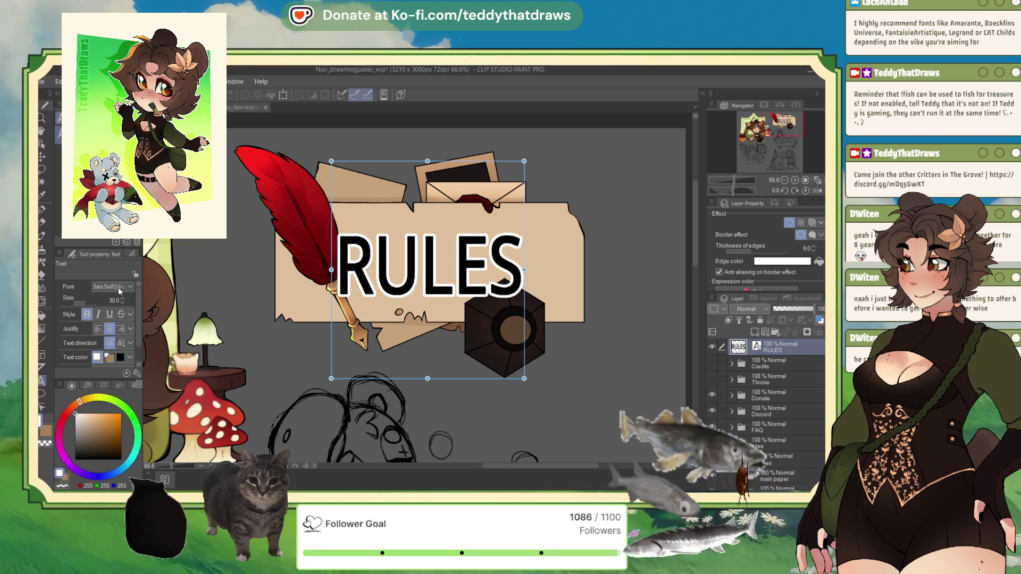
click(378, 287)
Select all the RULES letters and change the title font to Amarante.
key(ctrl+a)
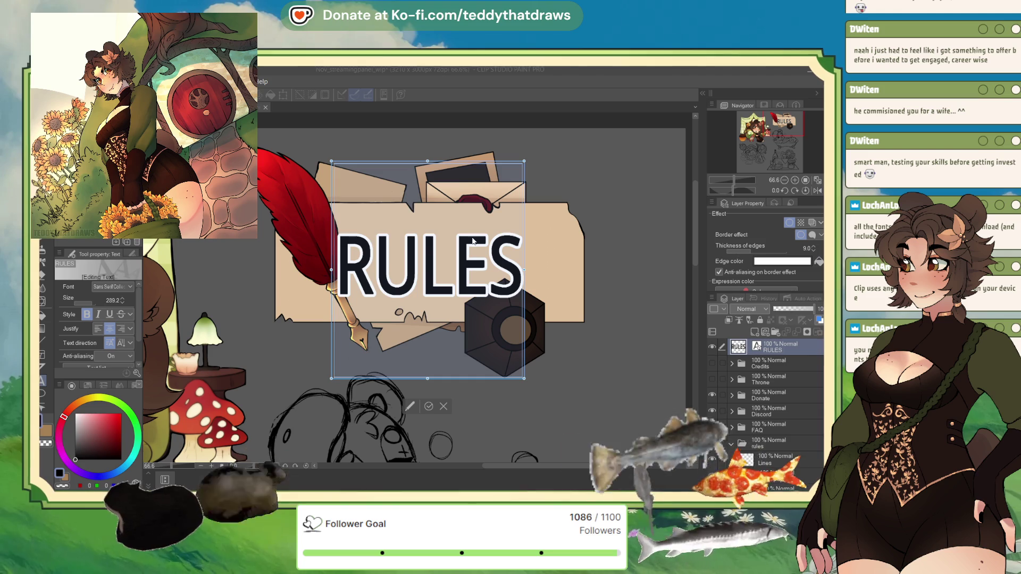
click(112, 287)
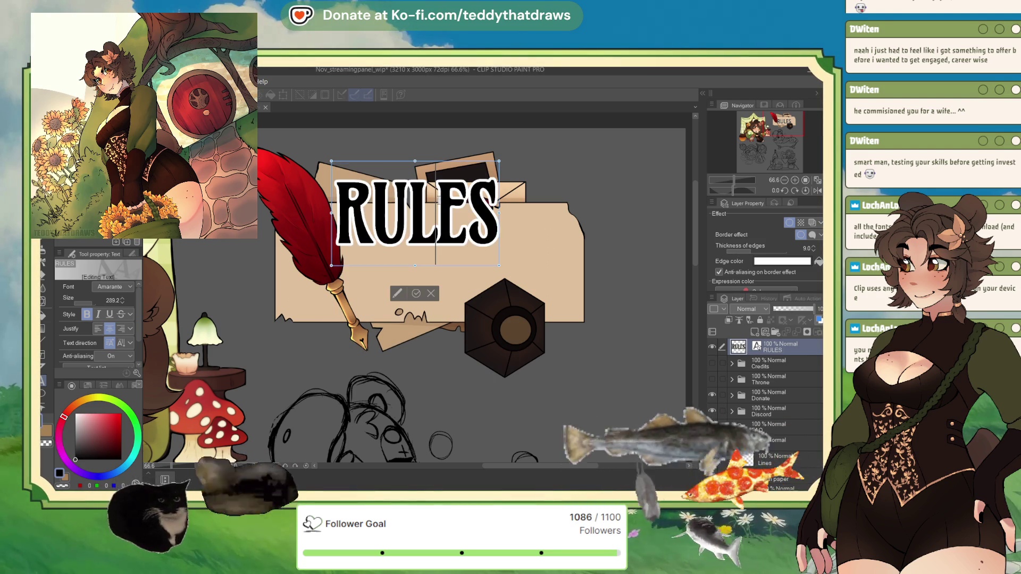
Move the RULES title lower on the banner, enlarge it to fill the banner, and commit the edit.
drag(452, 176, 461, 220)
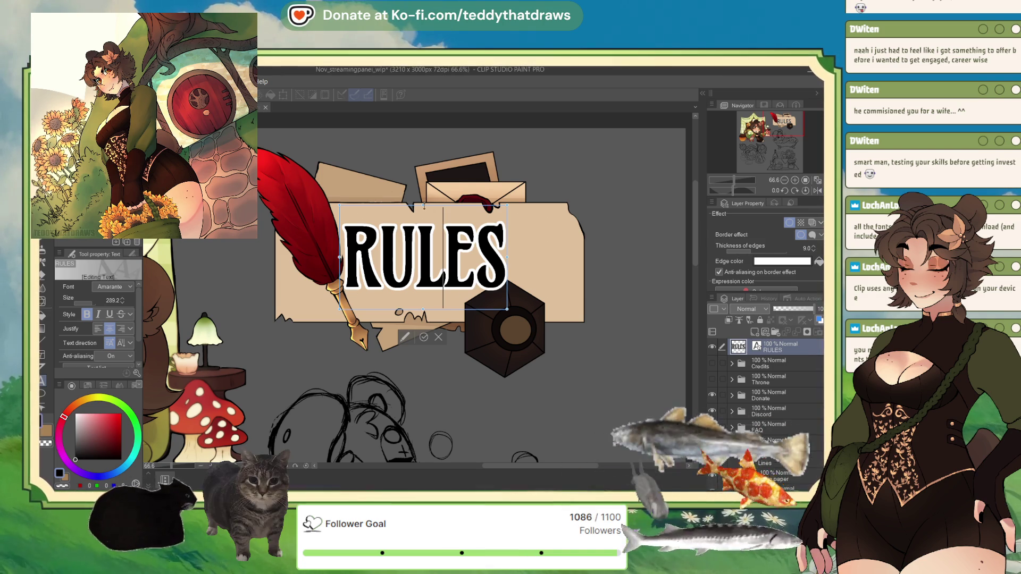
drag(434, 209, 427, 219)
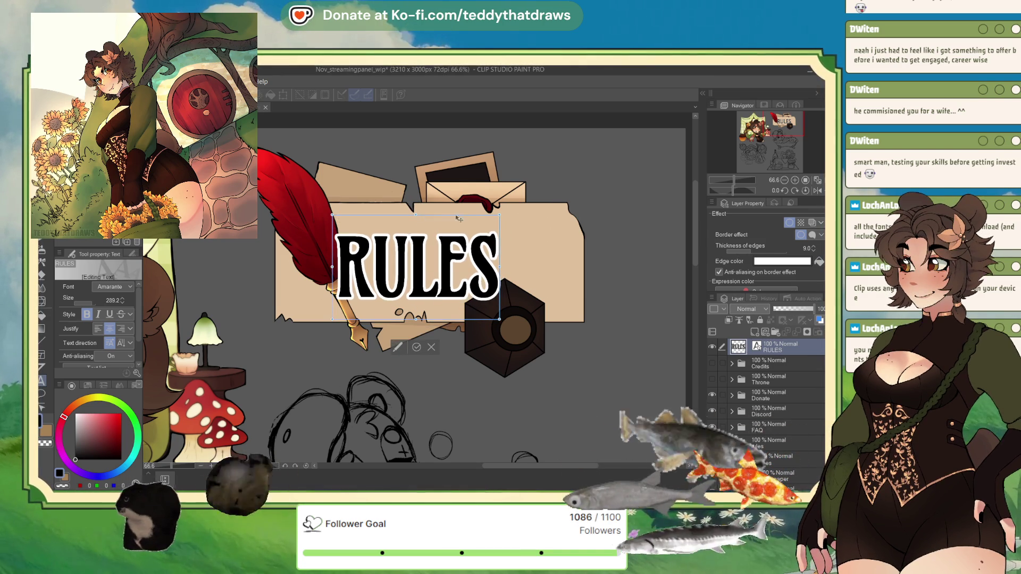
mouse_move(499, 215)
mouse_down()
mouse_move(541, 208)
mouse_move(486, 213)
mouse_up()
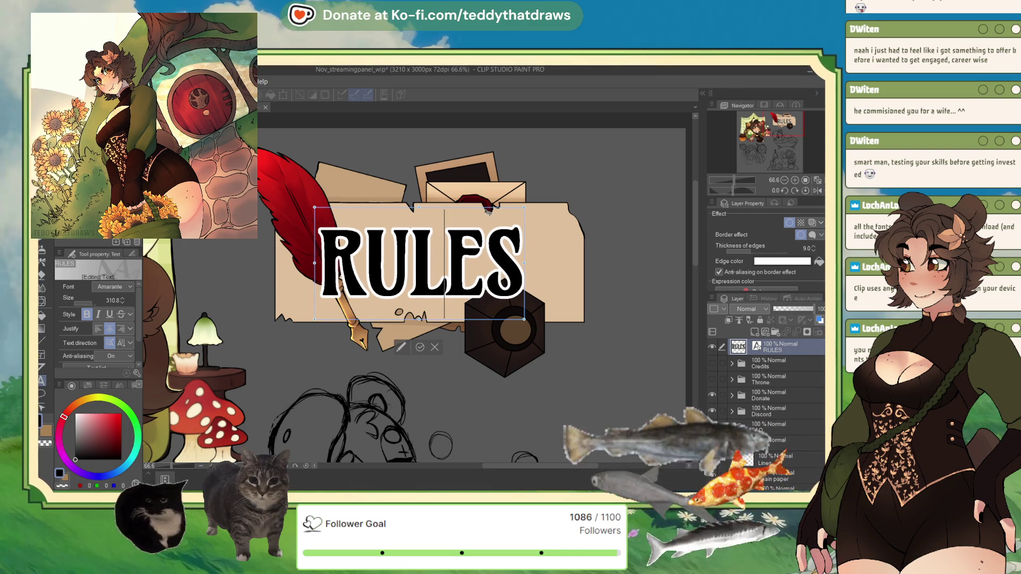
click(420, 347)
scroll(415, 242, down, 3)
scroll(451, 229, up, 1)
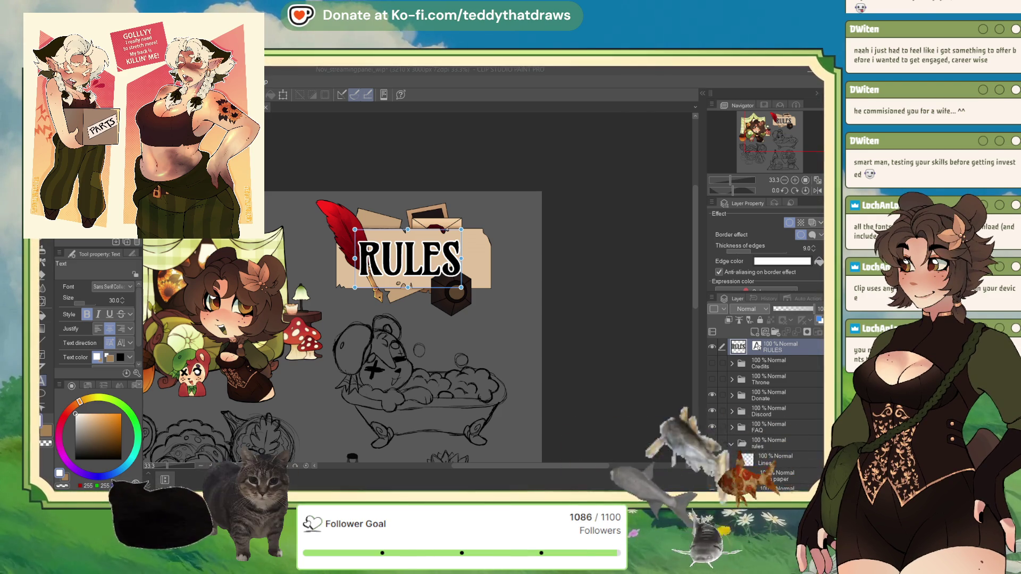
Expand the rules folder and nudge the RULES text layer slightly right.
click(732, 442)
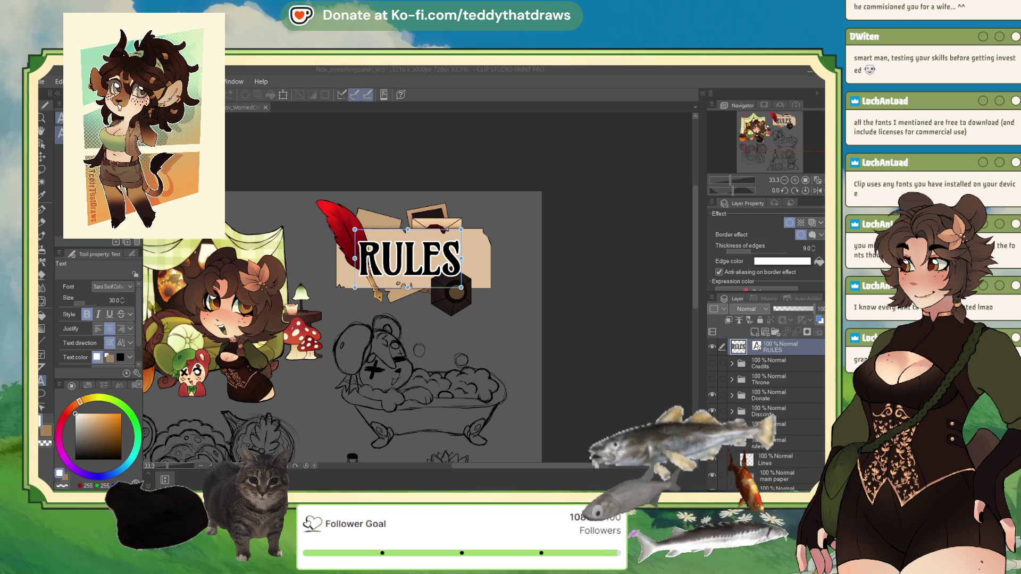
click(732, 443)
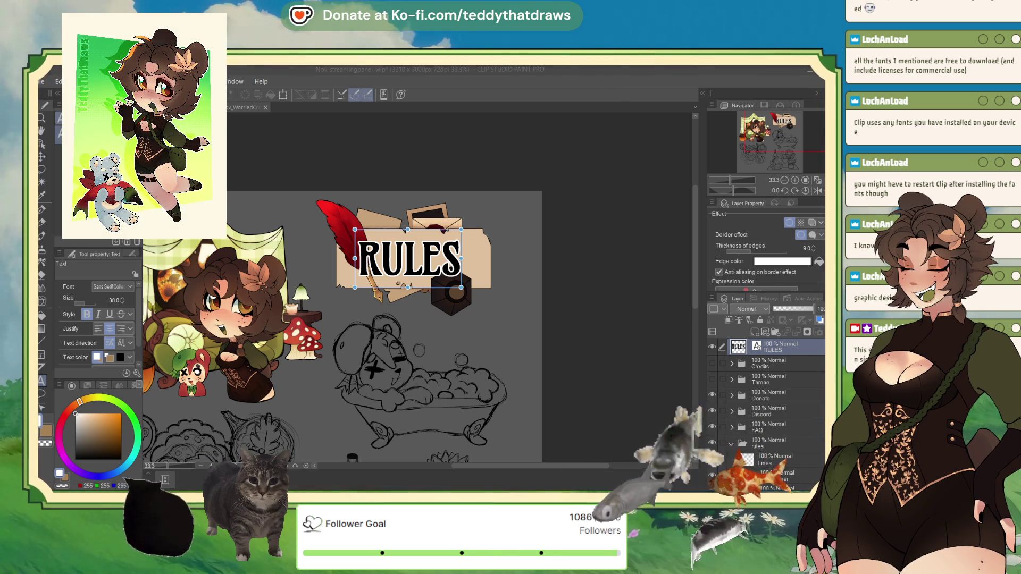
click(783, 349)
key(Right)
key(Right)
key(Right)
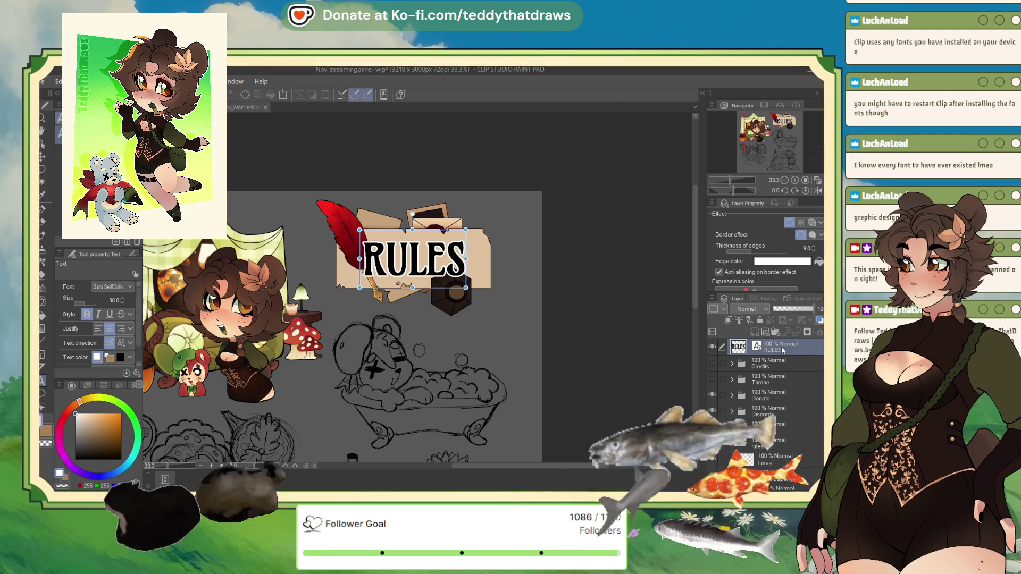
Drag the RULES text layer into the rules folder and rasterize it.
click(767, 373)
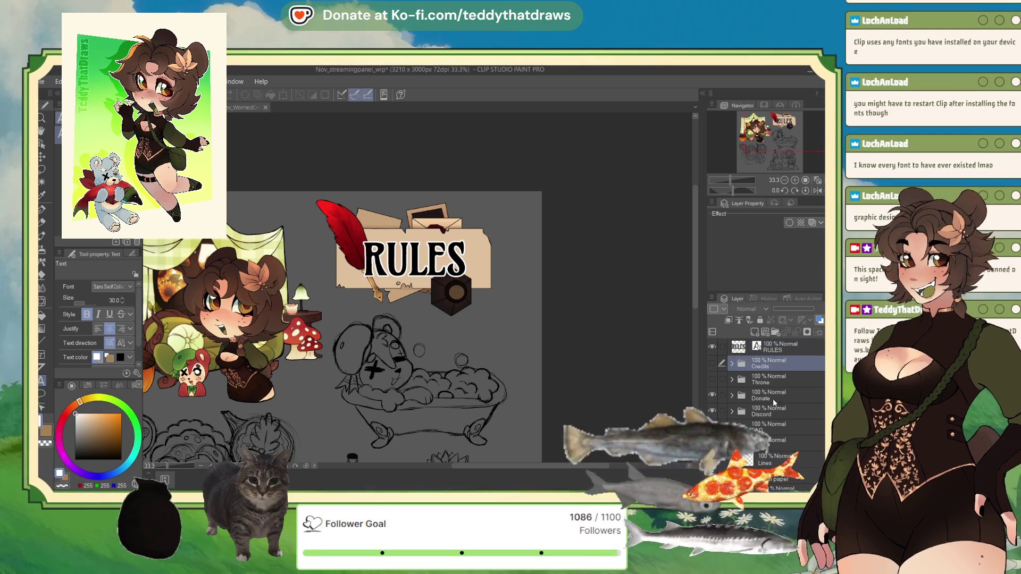
click(777, 351)
drag(777, 349, 785, 446)
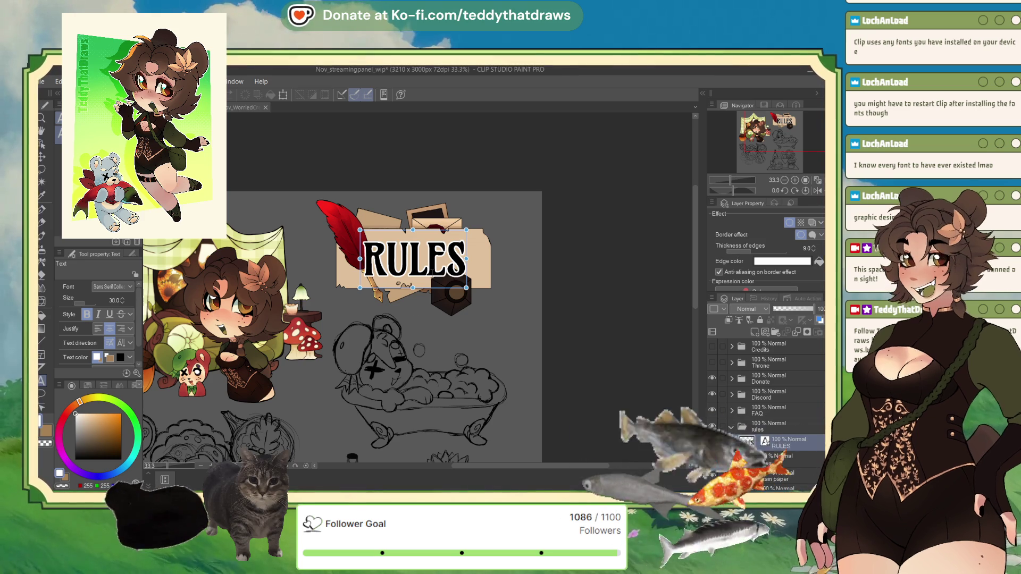
click(778, 444)
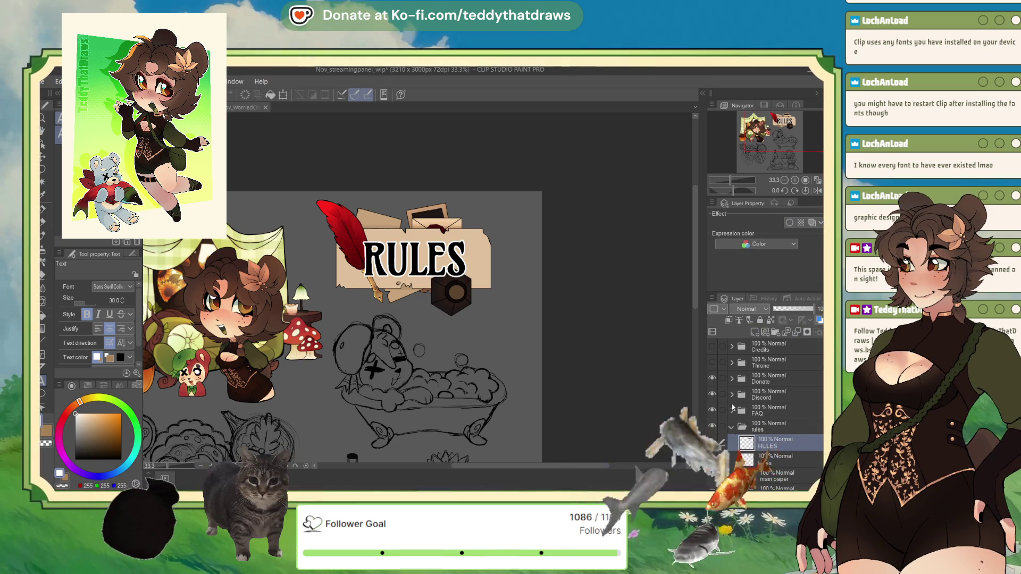
scroll(425, 230, up, 2)
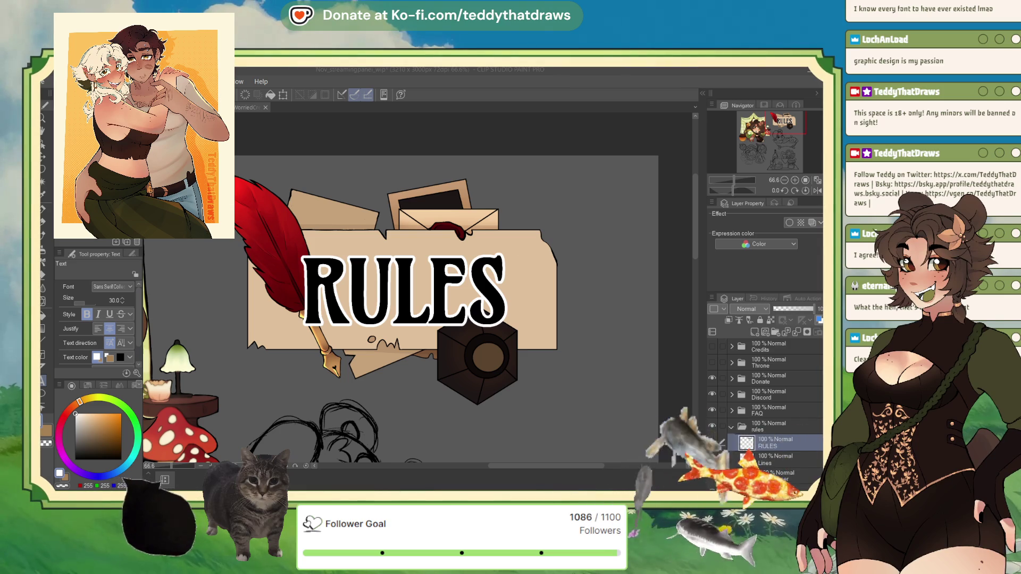
key(ctrl+minus)
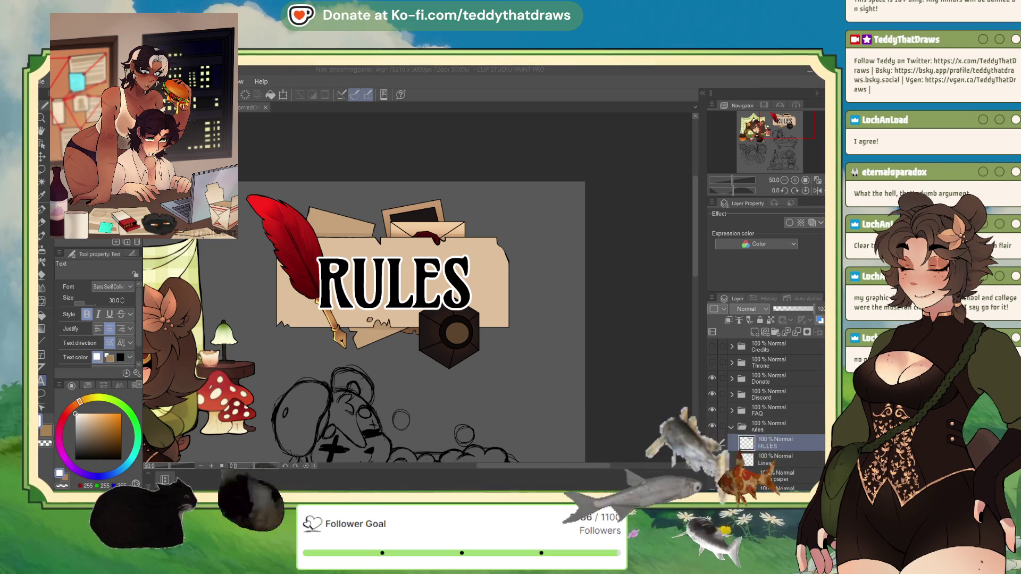
click(778, 426)
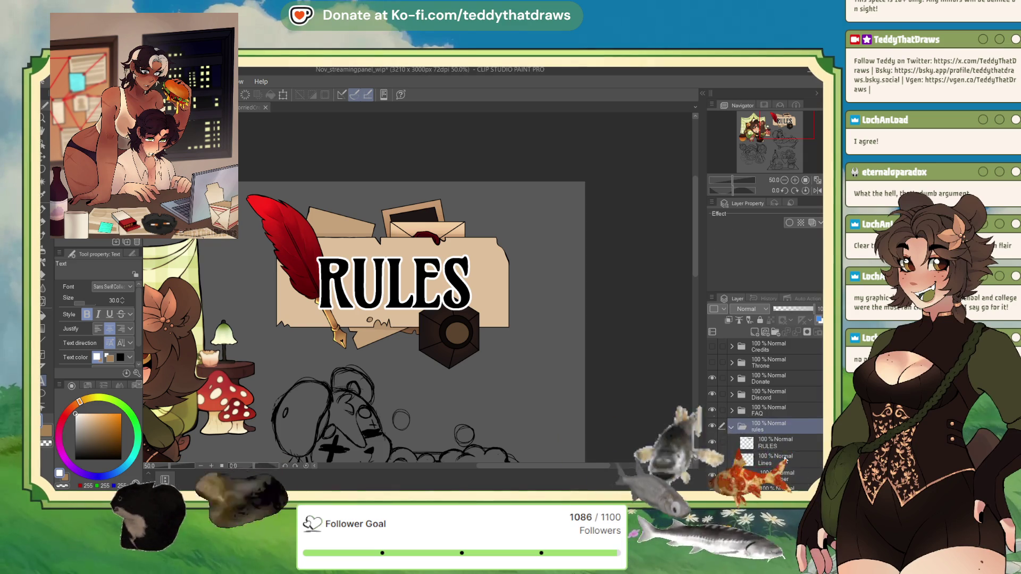
Collapse the rules folder and clip Gradient map 3 to the layer below.
scroll(776, 426, down, 3)
click(776, 391)
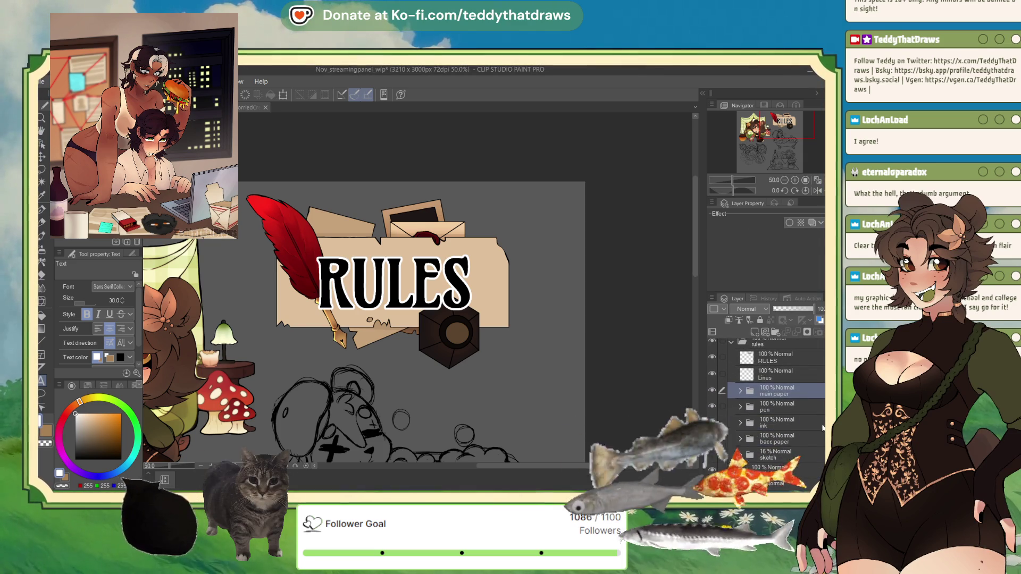
click(775, 426)
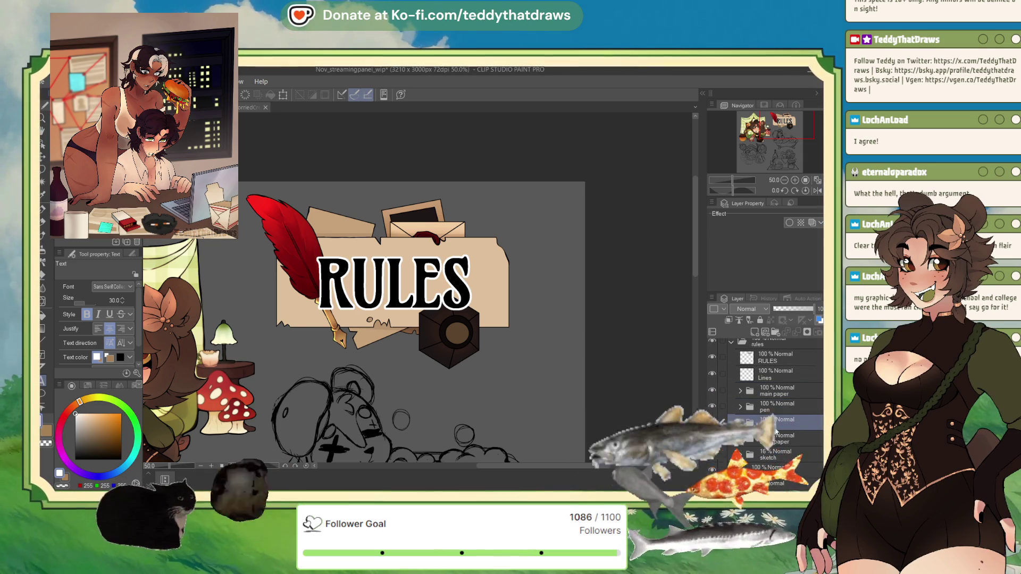
click(732, 342)
key(ctrl+minus)
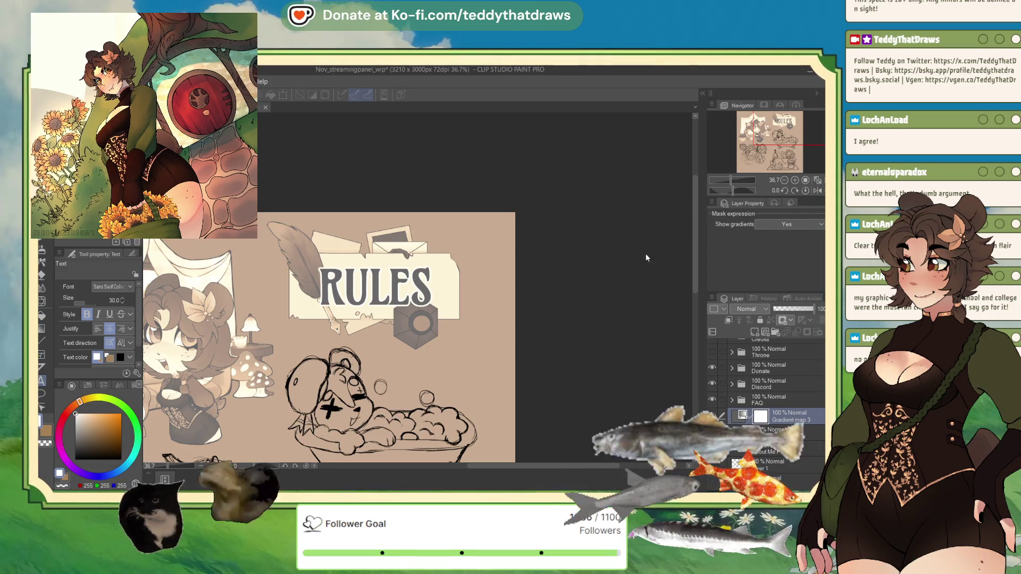
click(728, 319)
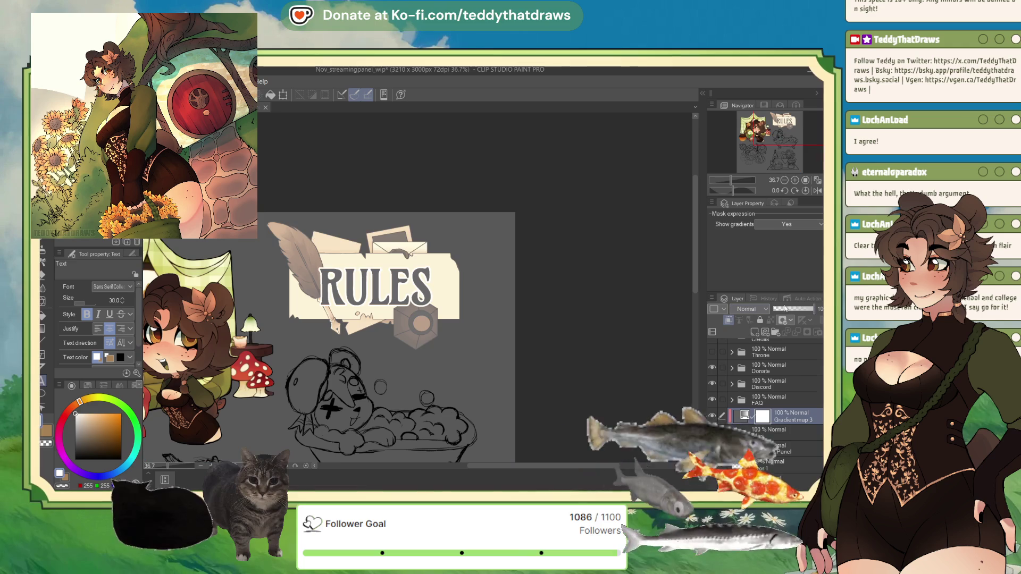
Set Gradient map 3 to Overlay blending and settle its opacity at 15%.
click(780, 310)
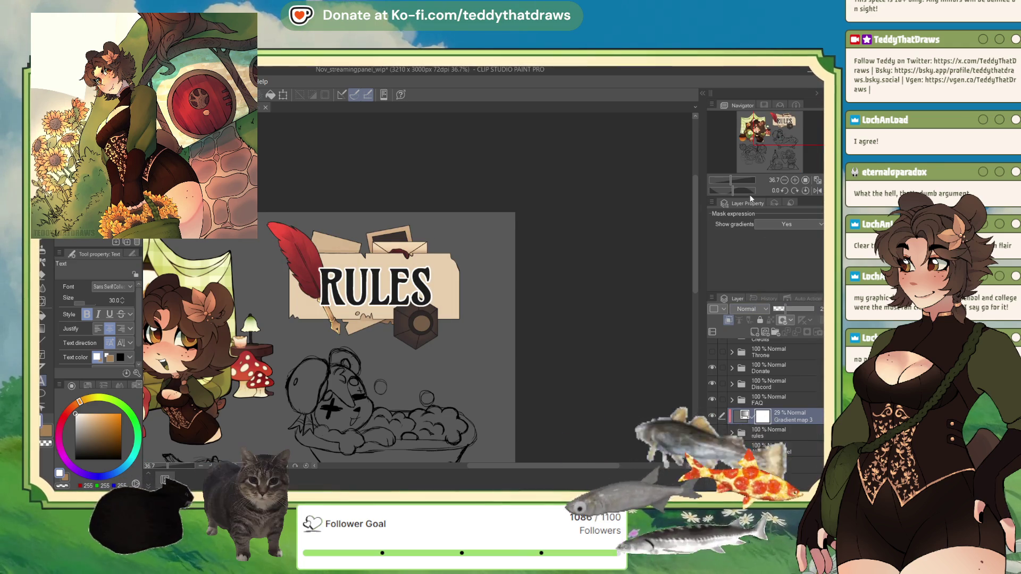
click(750, 309)
click(801, 308)
drag(799, 308, 789, 311)
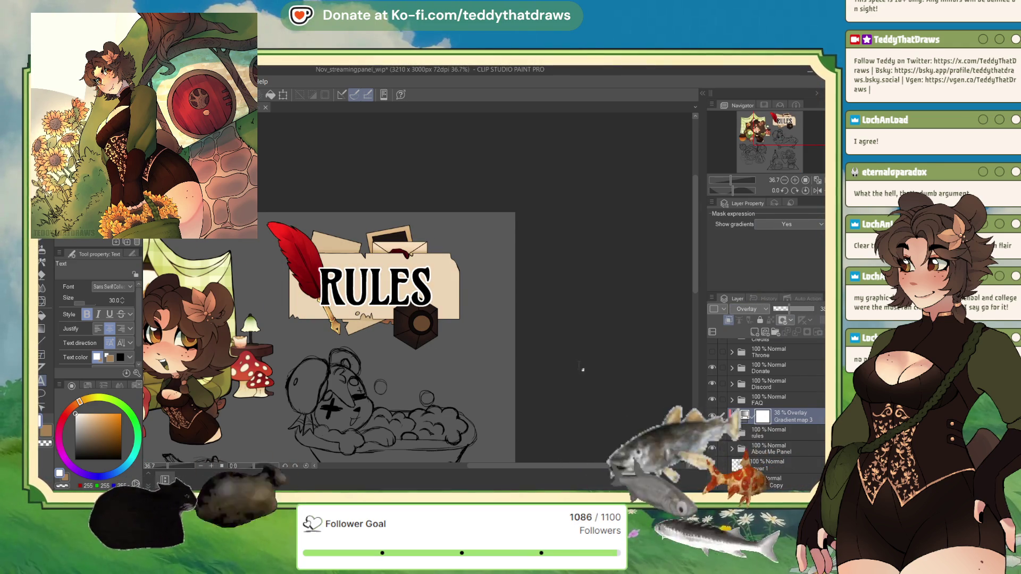
scroll(619, 377, down, 3)
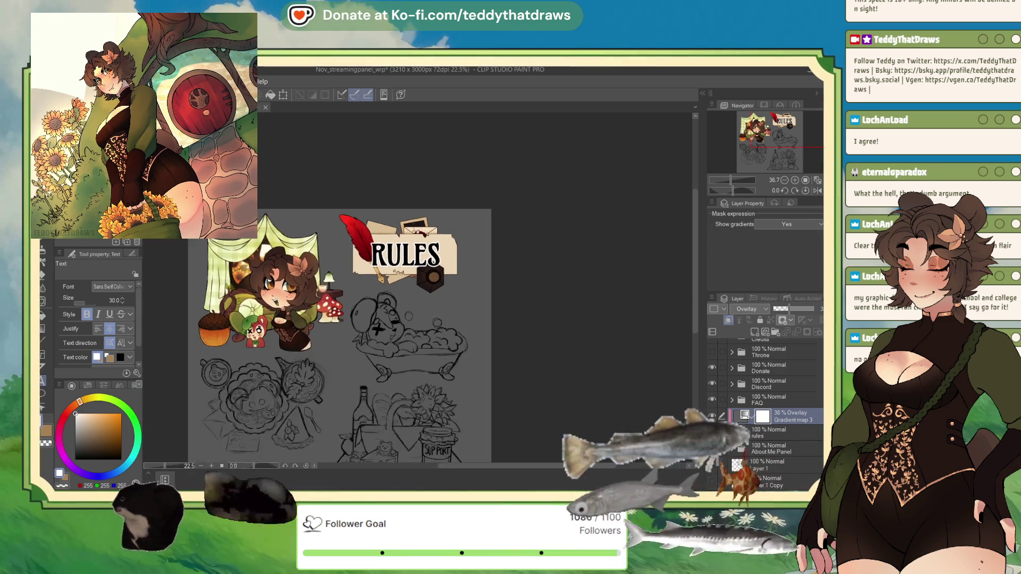
scroll(419, 241, up, 2)
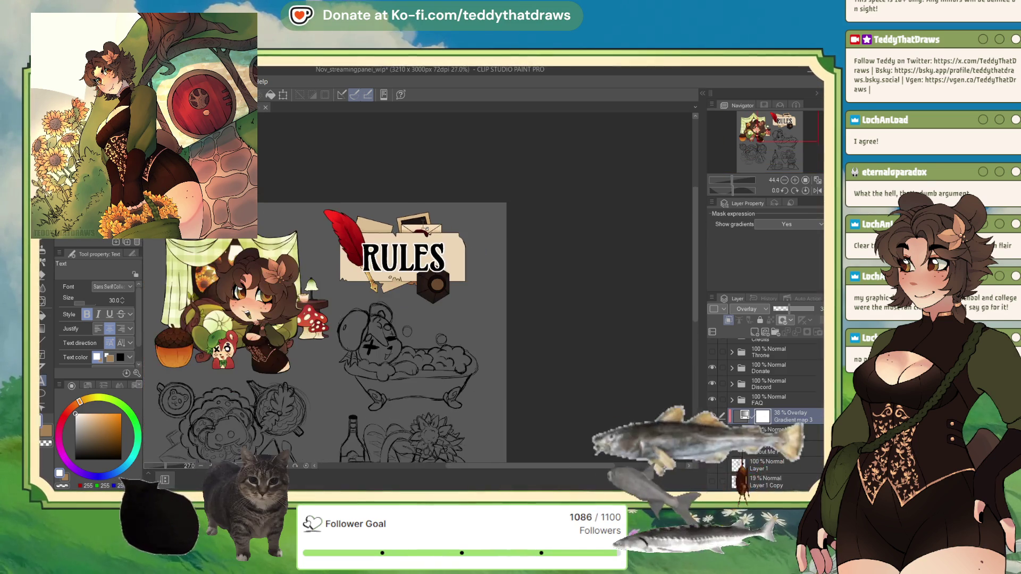
scroll(427, 229, down, 2)
scroll(415, 221, up, 6)
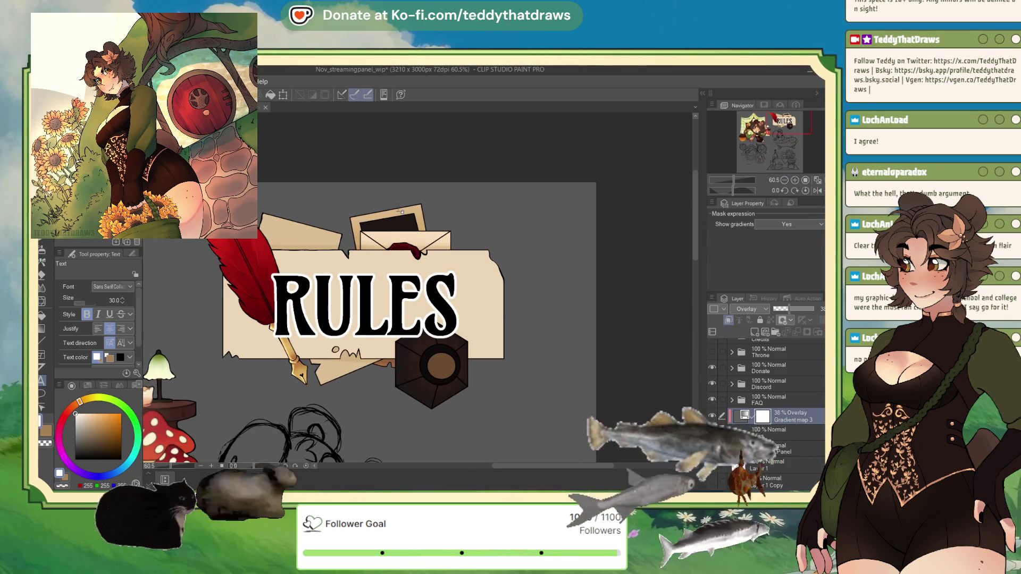
drag(788, 309, 798, 309)
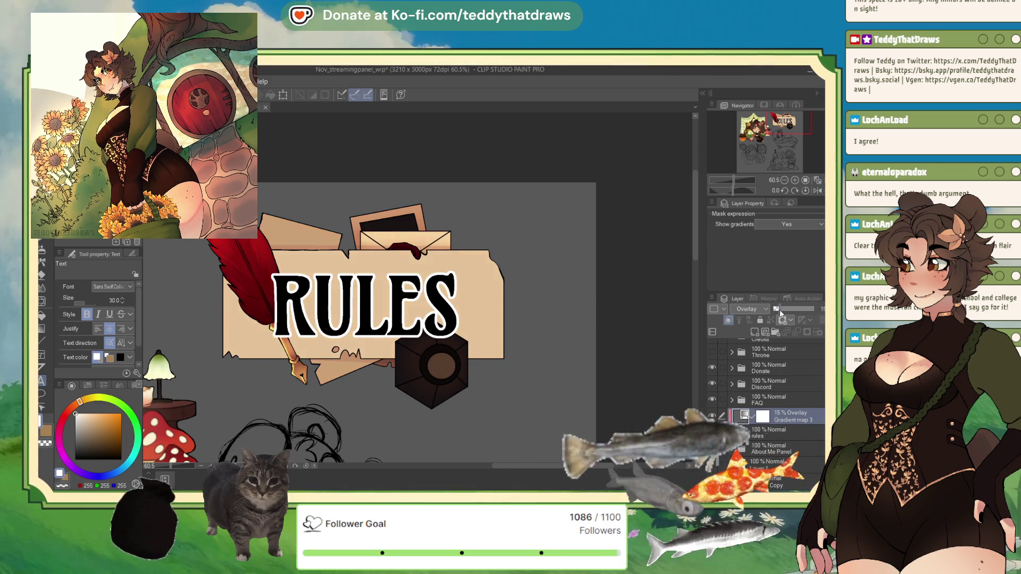
scroll(500, 235, down, 2)
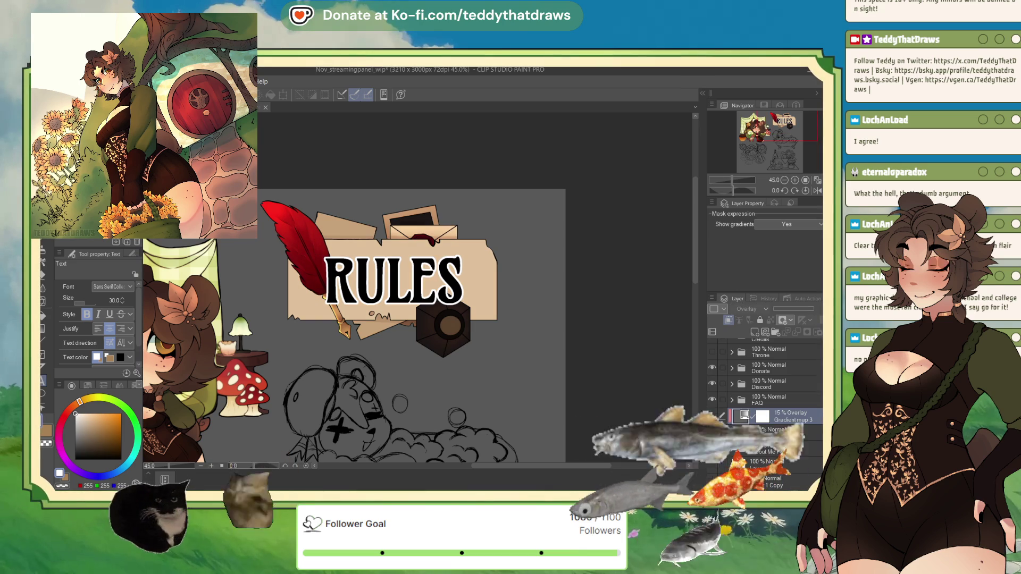
mouse_move(781, 314)
mouse_down()
mouse_move(821, 312)
mouse_move(798, 310)
mouse_up()
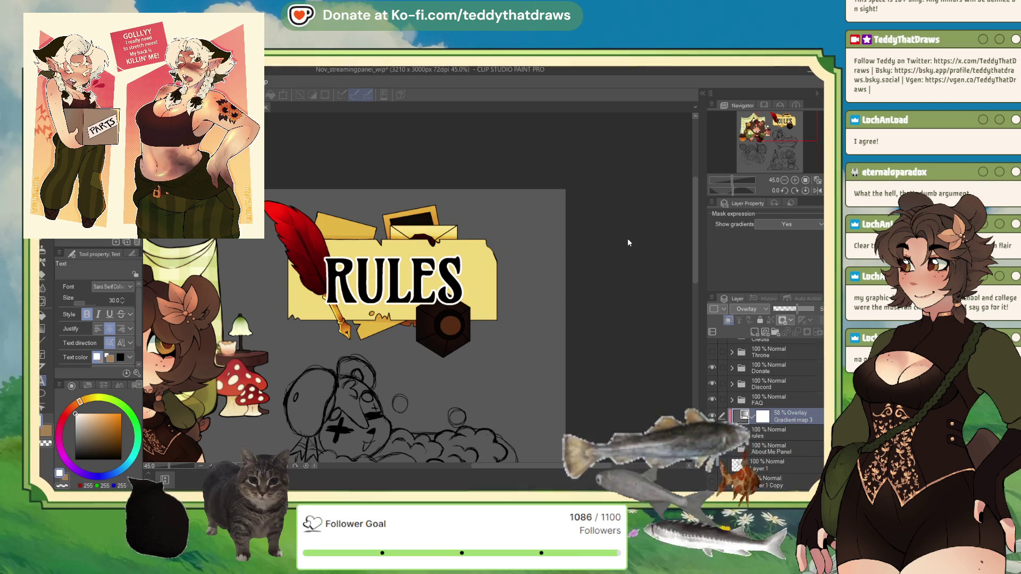
Lower Gradient map 3's Overlay opacity to 11%.
click(783, 308)
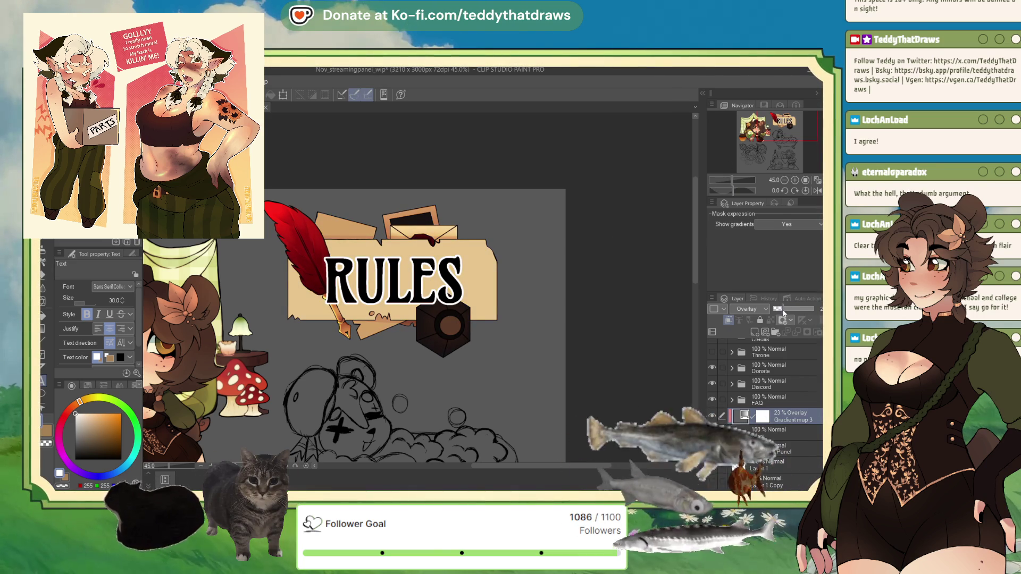
drag(783, 308, 783, 310)
scroll(516, 249, down, 2)
scroll(479, 276, up, 1)
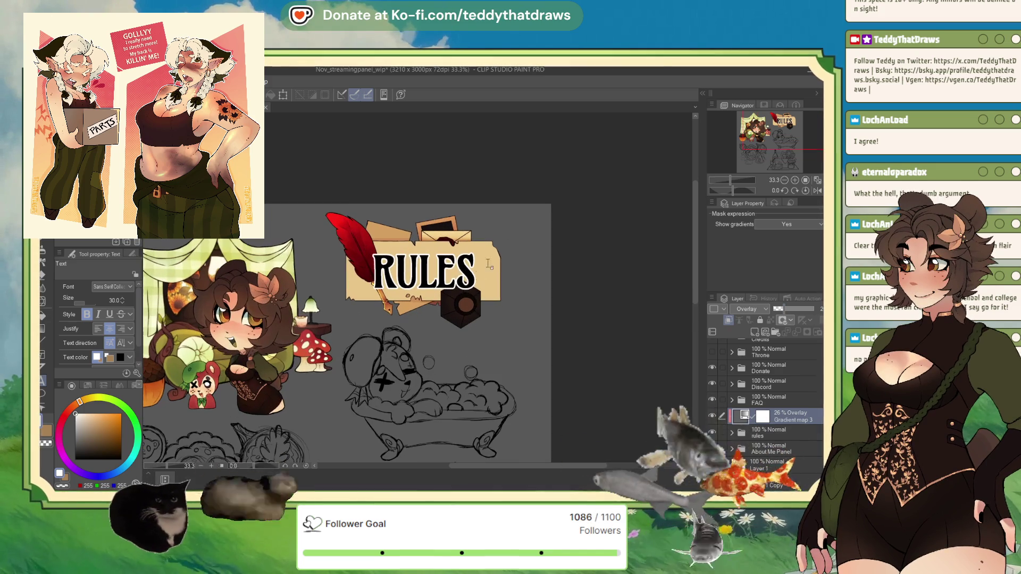
scroll(365, 323, down, 1)
scroll(404, 345, up, 1)
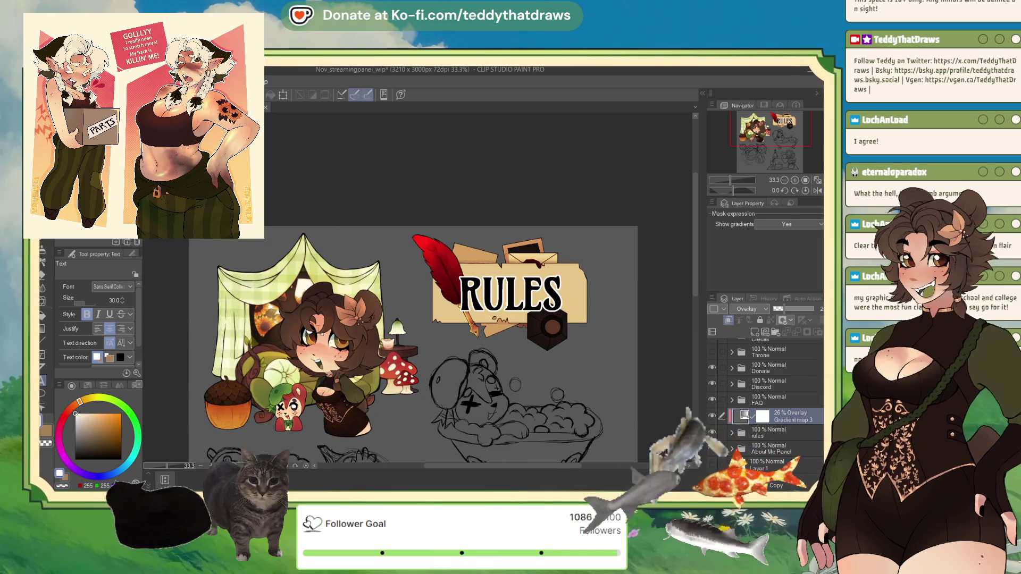
scroll(404, 346, down, 1)
scroll(404, 345, up, 1)
scroll(446, 241, up, 1)
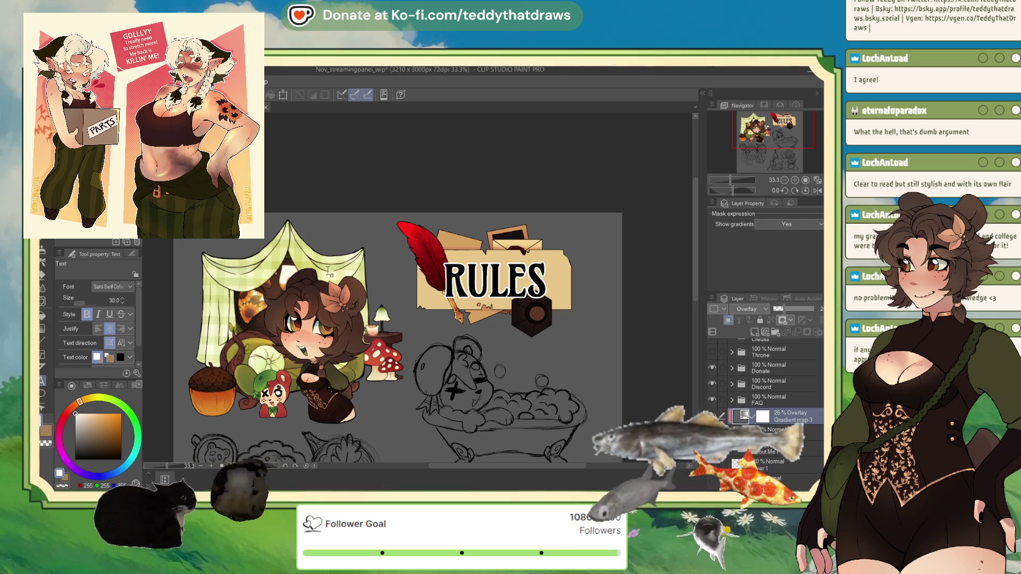
scroll(560, 249, up, 3)
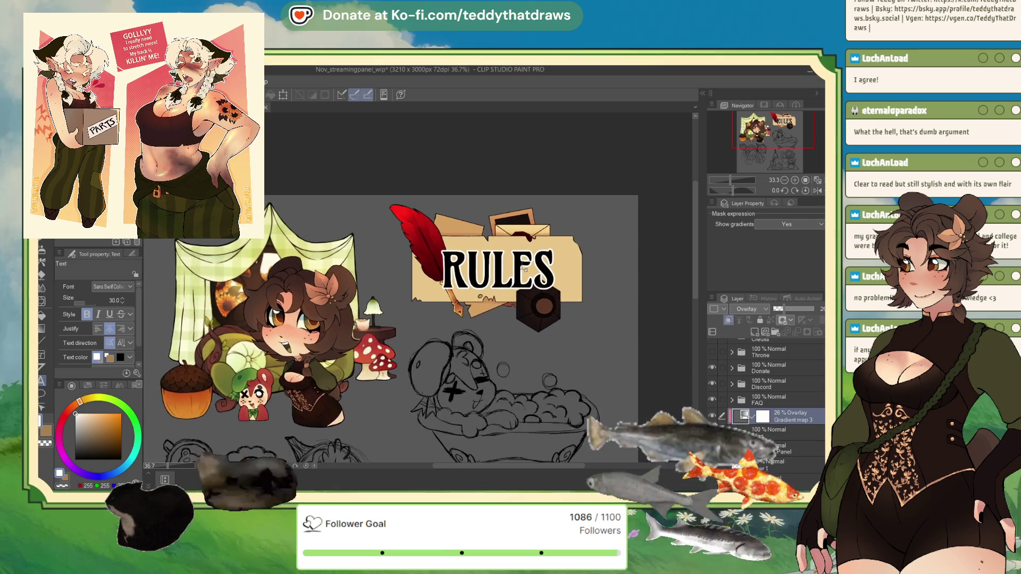
scroll(453, 210, down, 2)
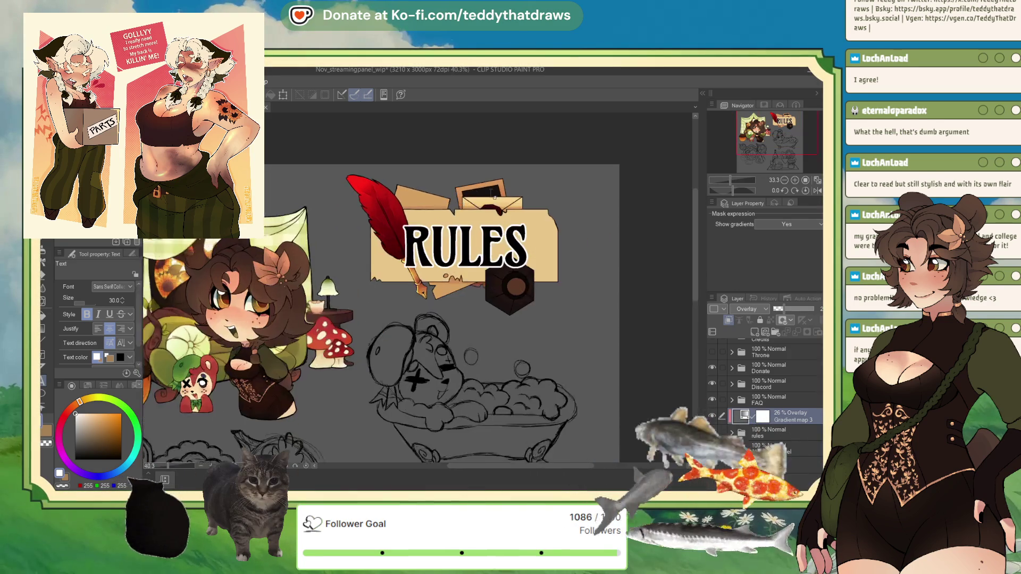
scroll(484, 254, up, 3)
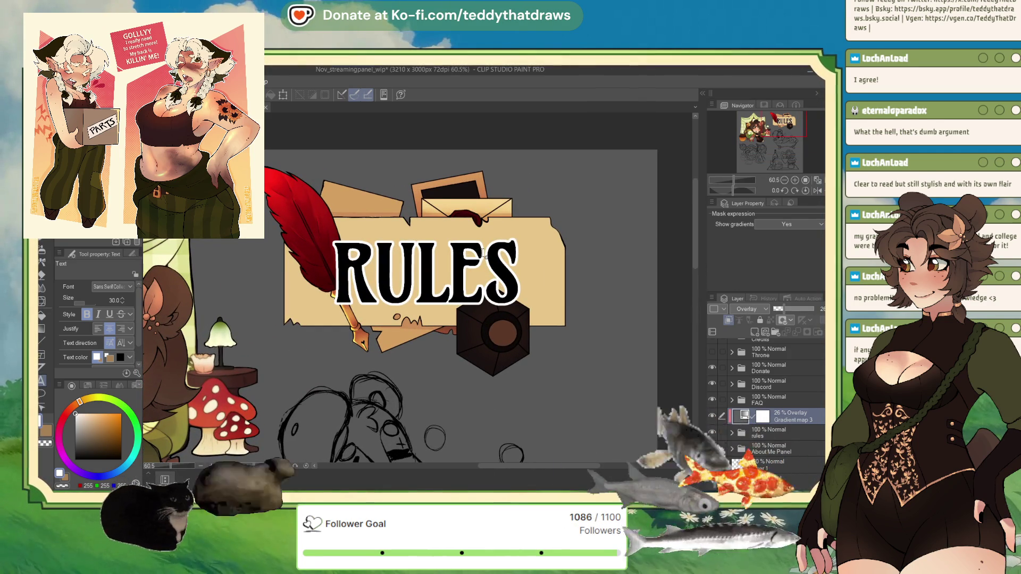
drag(783, 308, 775, 316)
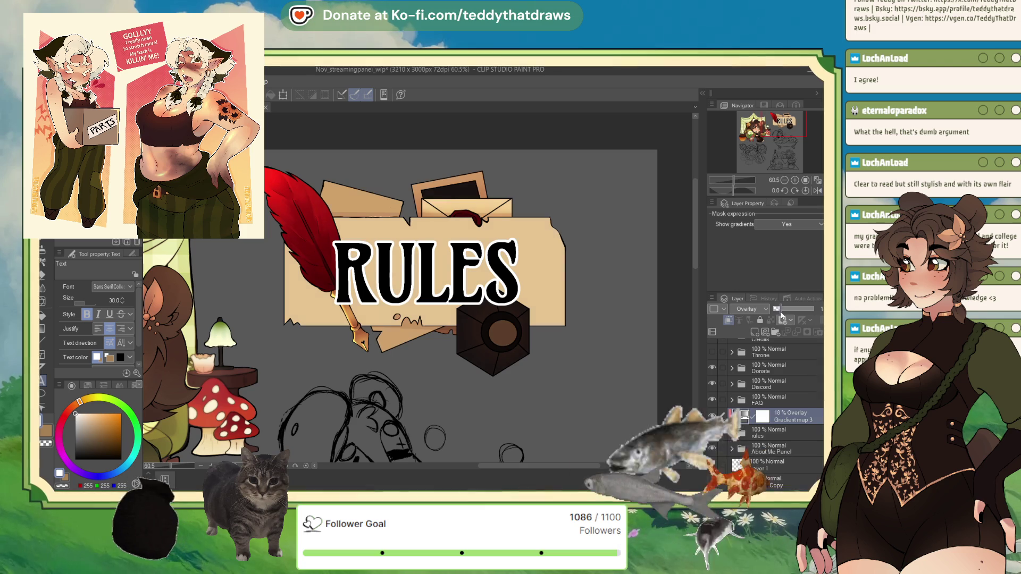
scroll(359, 220, down, 2)
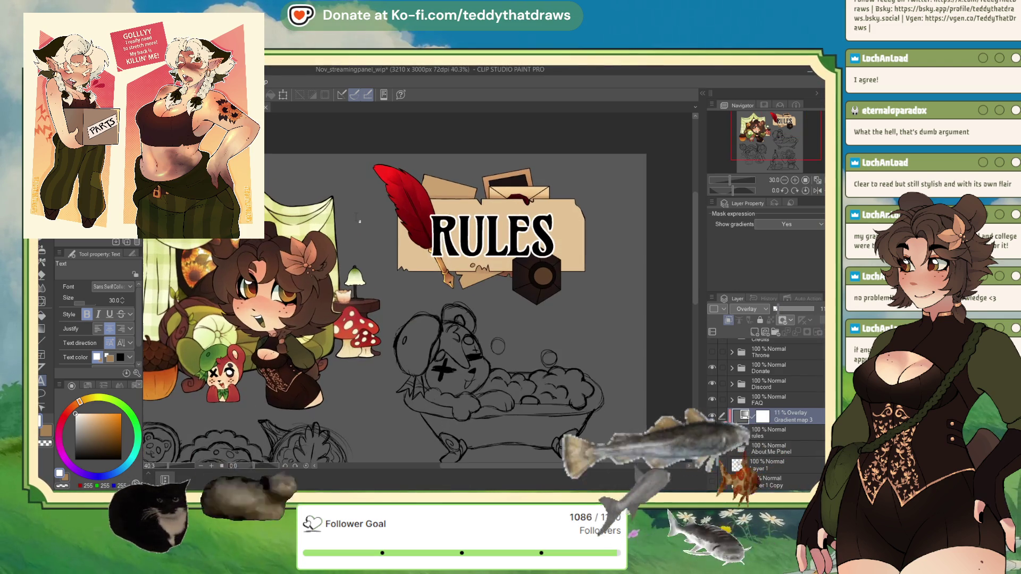
Expand the About Me Panel folder and select its overlay Layer 82.
drag(127, 303, 229, 317)
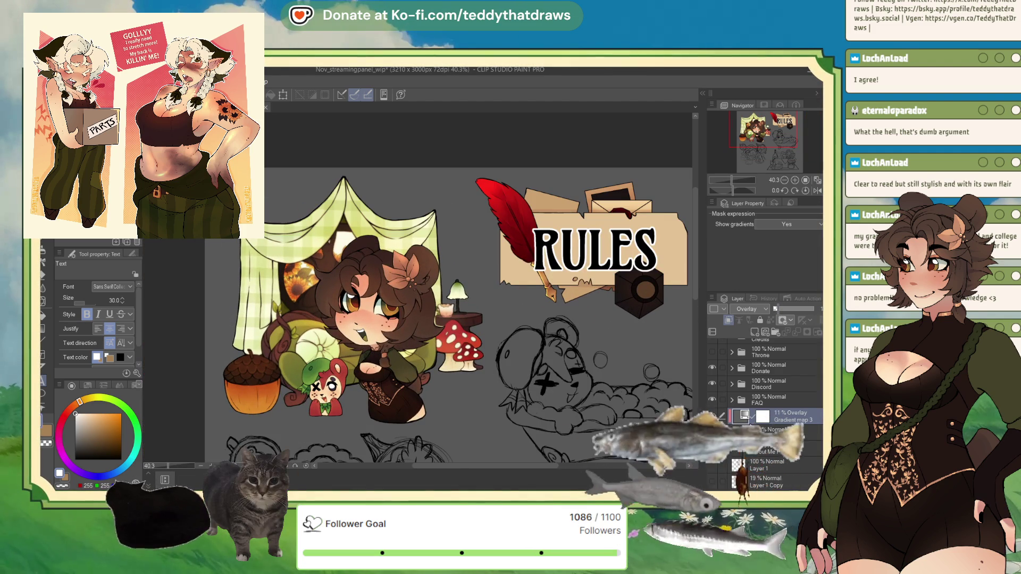
click(732, 449)
scroll(771, 426, down, 2)
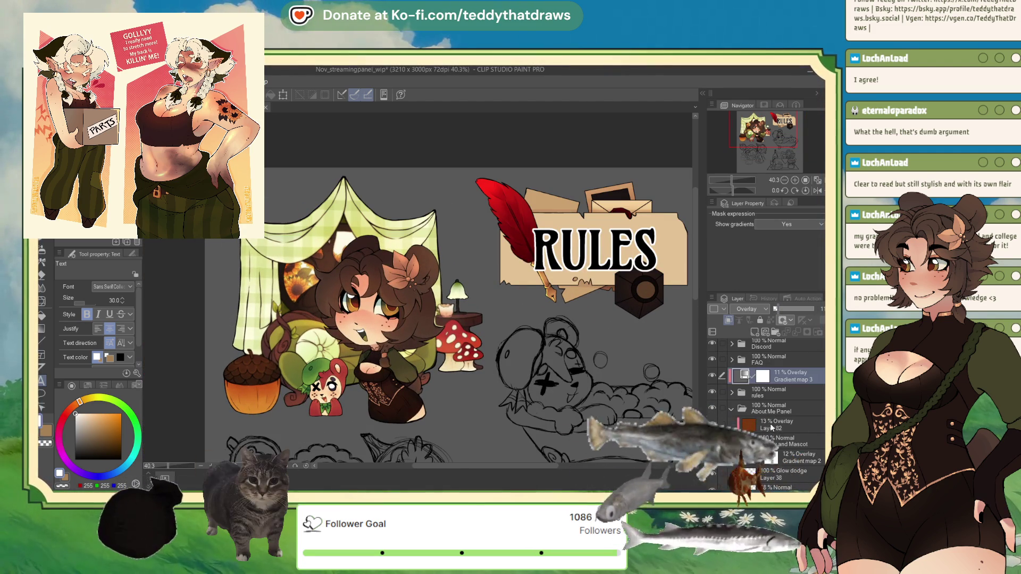
click(776, 424)
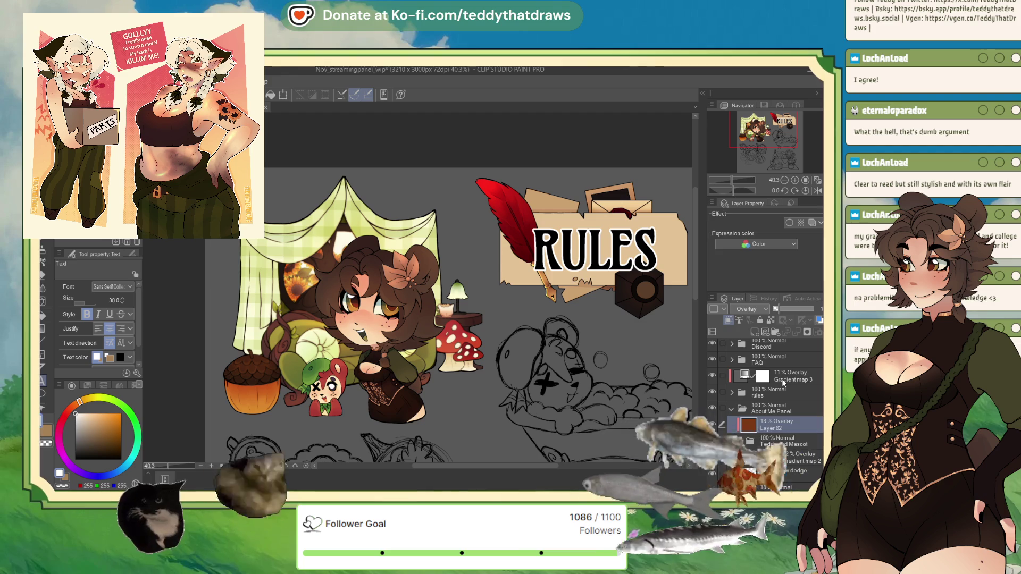
Duplicate the 13% Overlay Layer 82 above Gradient map 3 and zoom out to review the banner.
drag(782, 382, 783, 381)
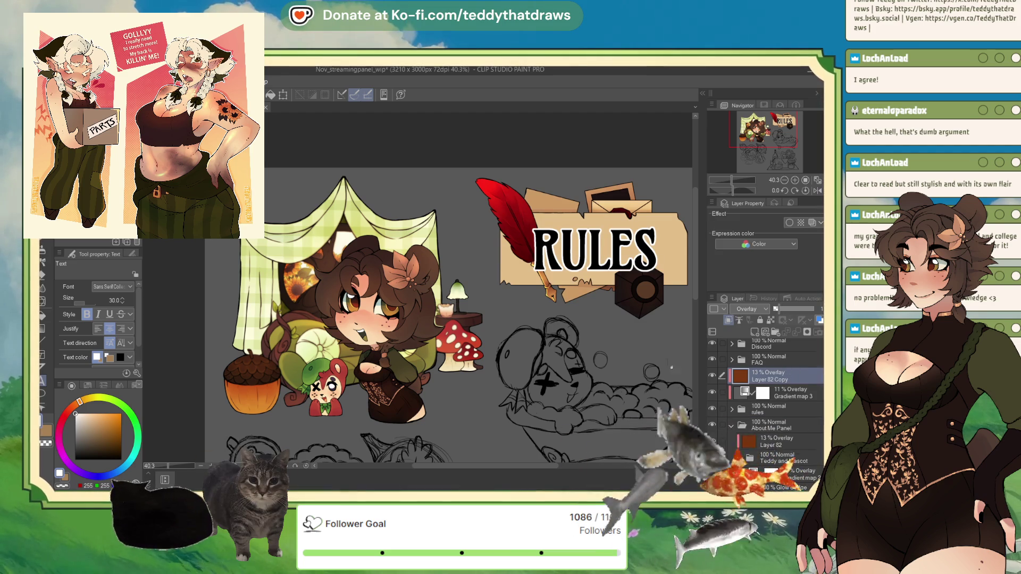
key(ctrl+minus)
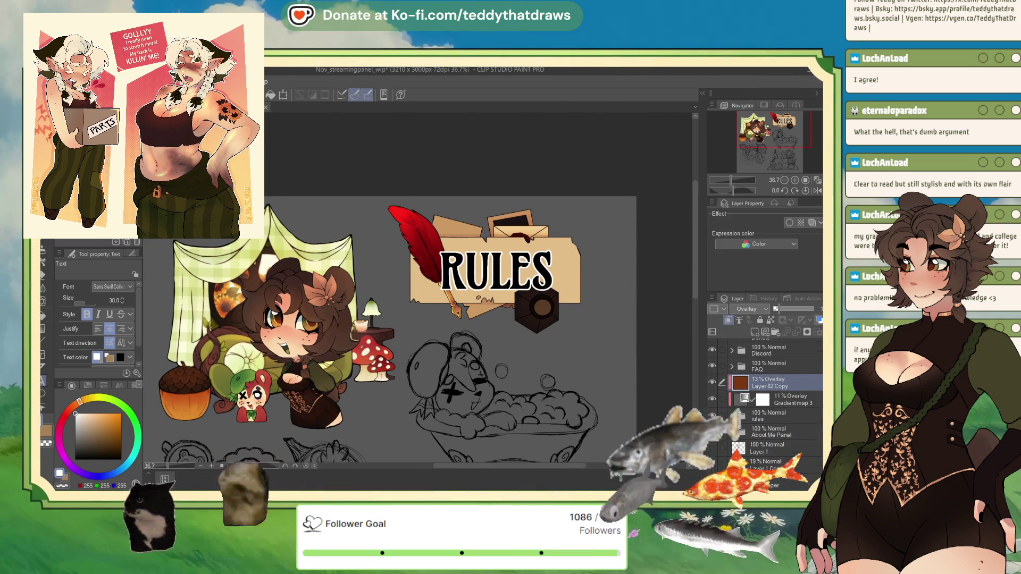
key(ctrl+minus)
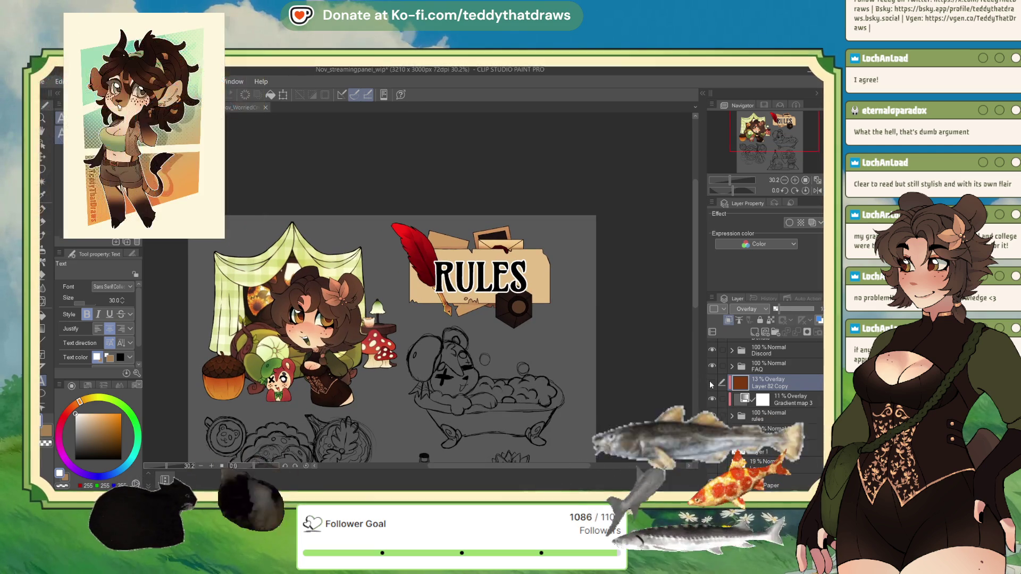
key(ctrl+plus)
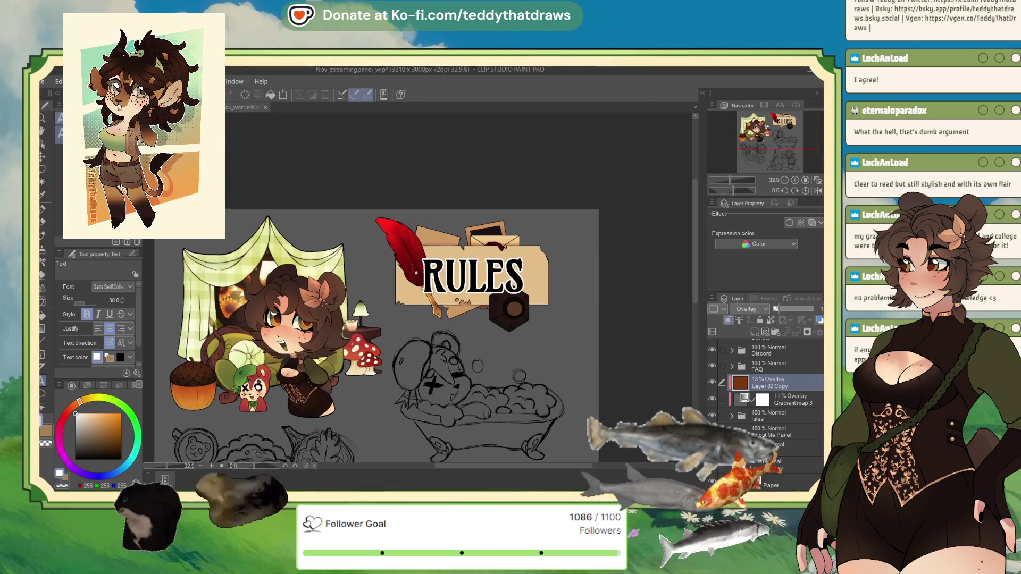
key(ctrl+plus)
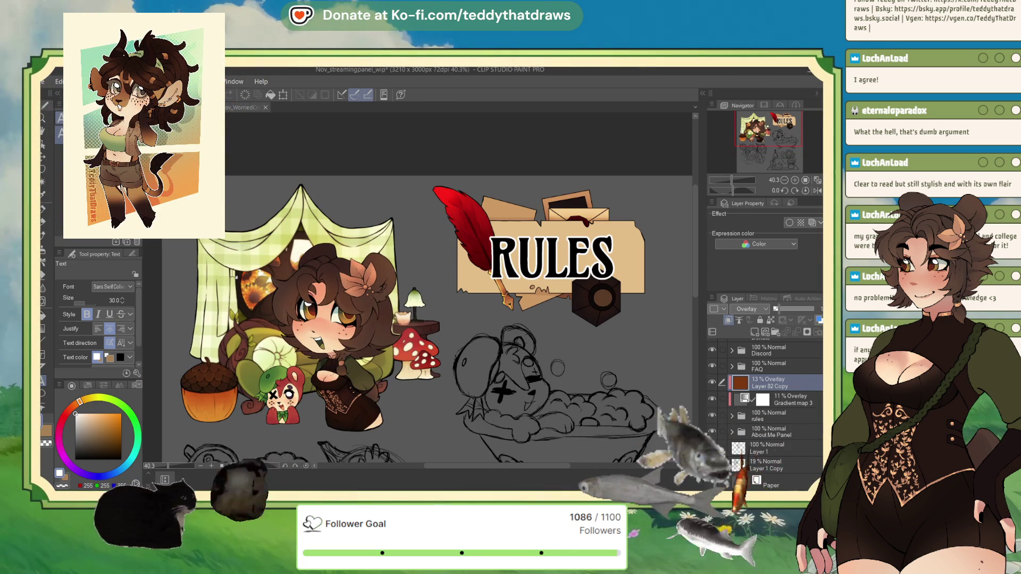
key(ctrl+minus)
key(ctrl+minus)
key(ctrl+minus)
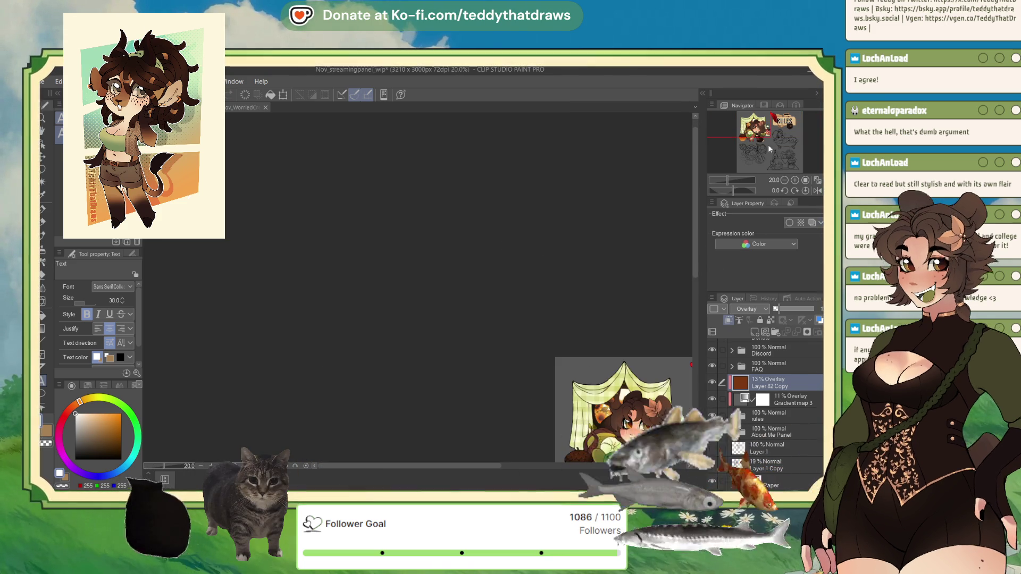
key(ctrl+plus)
mouse_move(770, 149)
mouse_down()
mouse_move(819, 157)
mouse_move(792, 140)
mouse_up()
scroll(793, 127, up, 4)
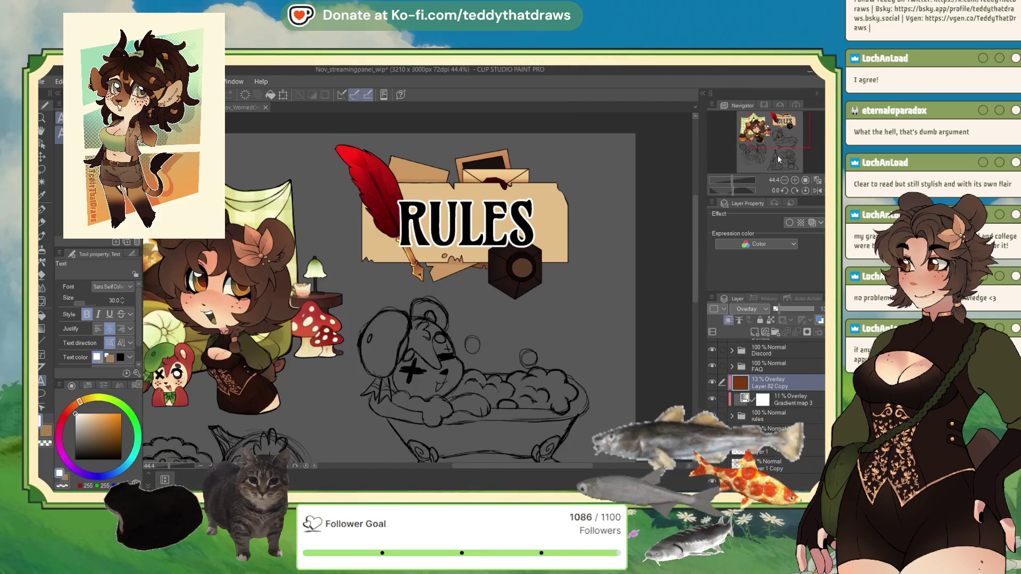
scroll(458, 194, up, 2)
scroll(458, 195, up, 1)
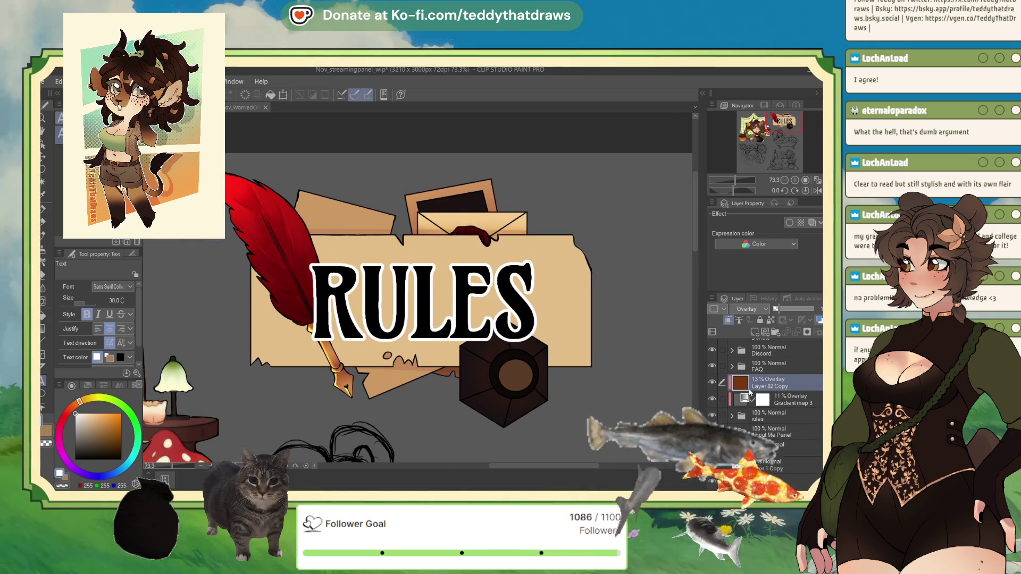
Duplicate the bacc paper folder in the rules group and merge the copy into one layer.
click(771, 418)
click(732, 416)
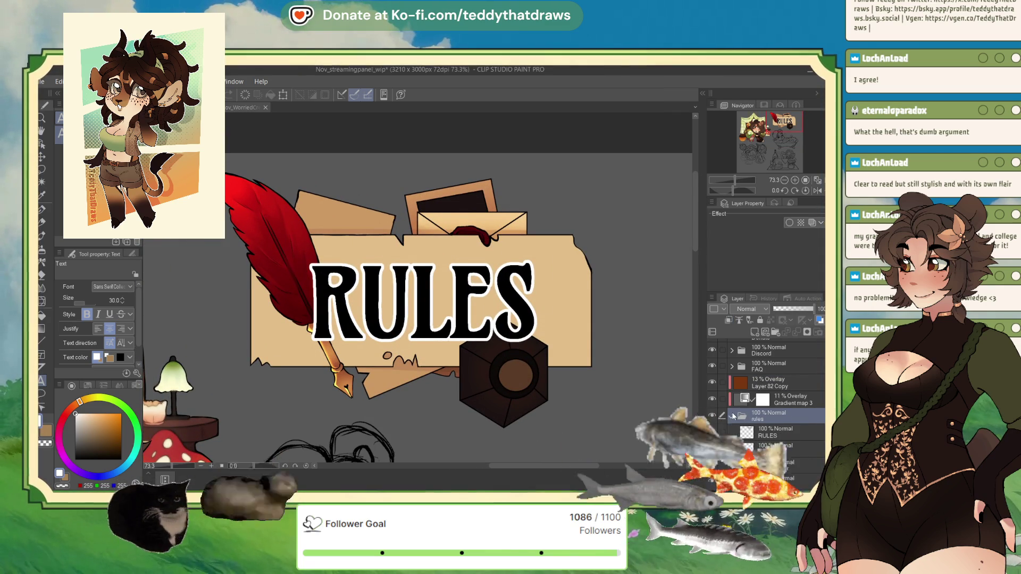
scroll(781, 415, down, 2)
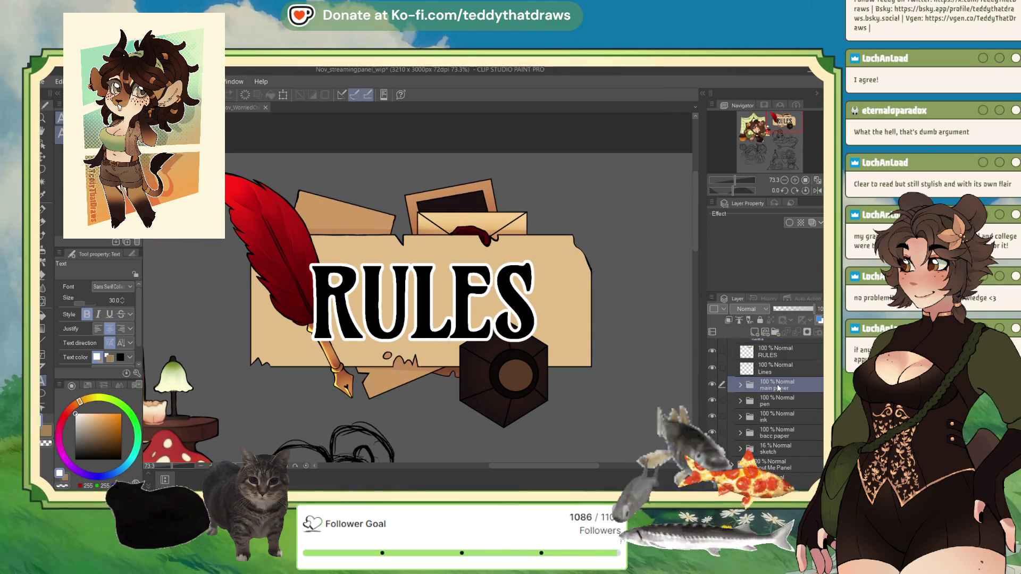
click(773, 402)
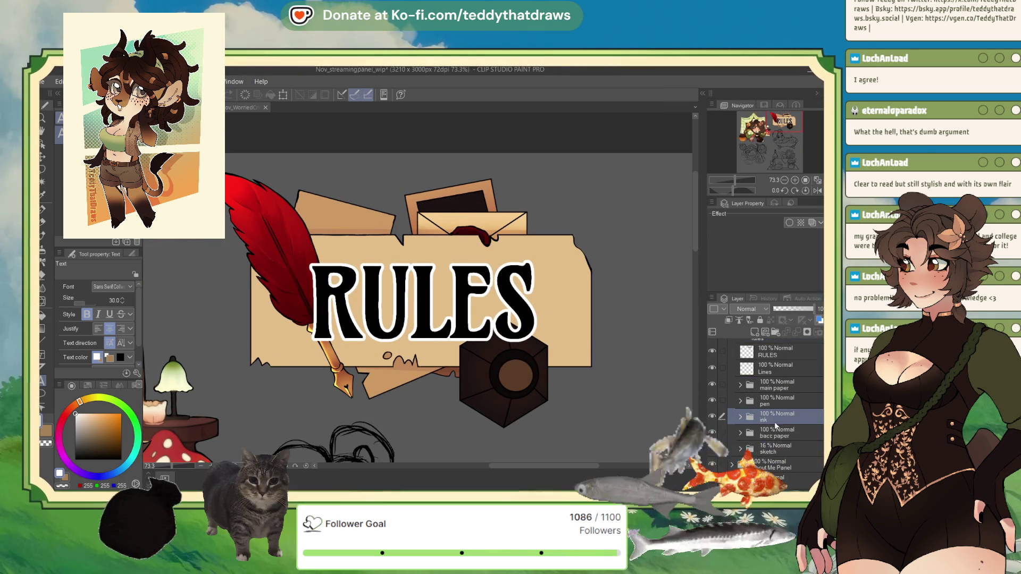
click(773, 431)
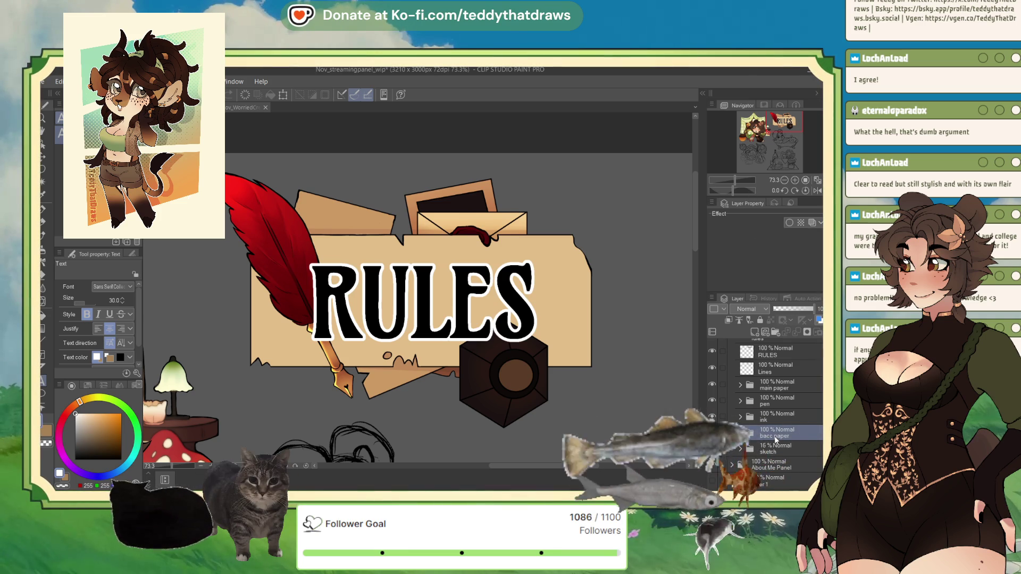
key(ctrl+j)
key(ctrl+e)
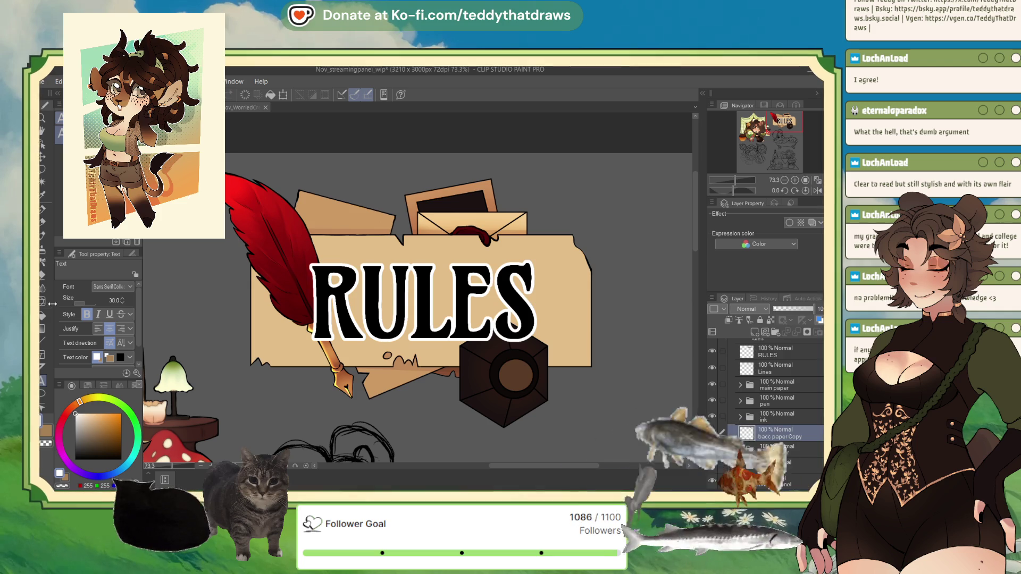
click(43, 277)
Switch to the Blur tool, undo a first try, and set a smaller, gentler blur brush.
click(42, 288)
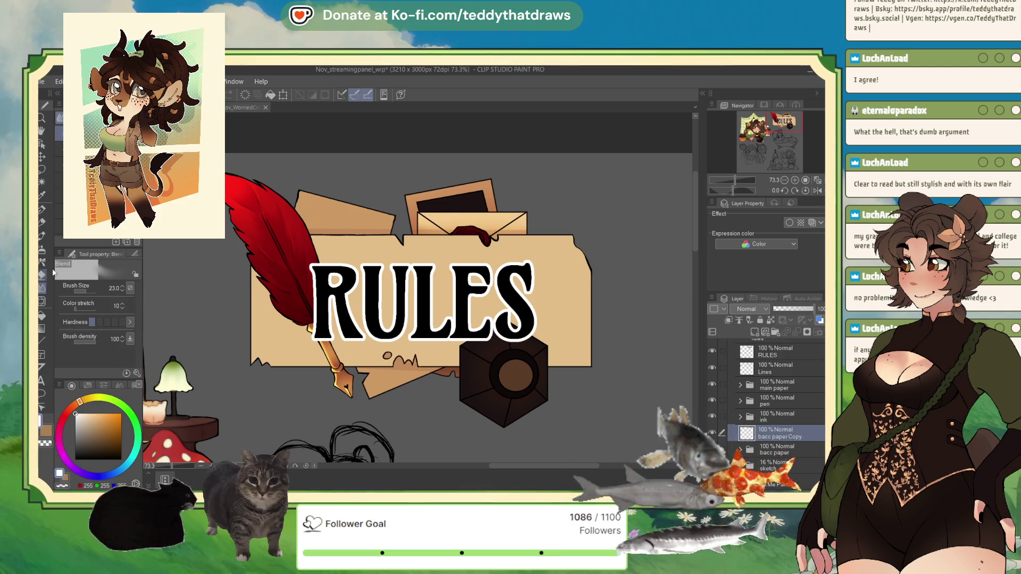
click(87, 290)
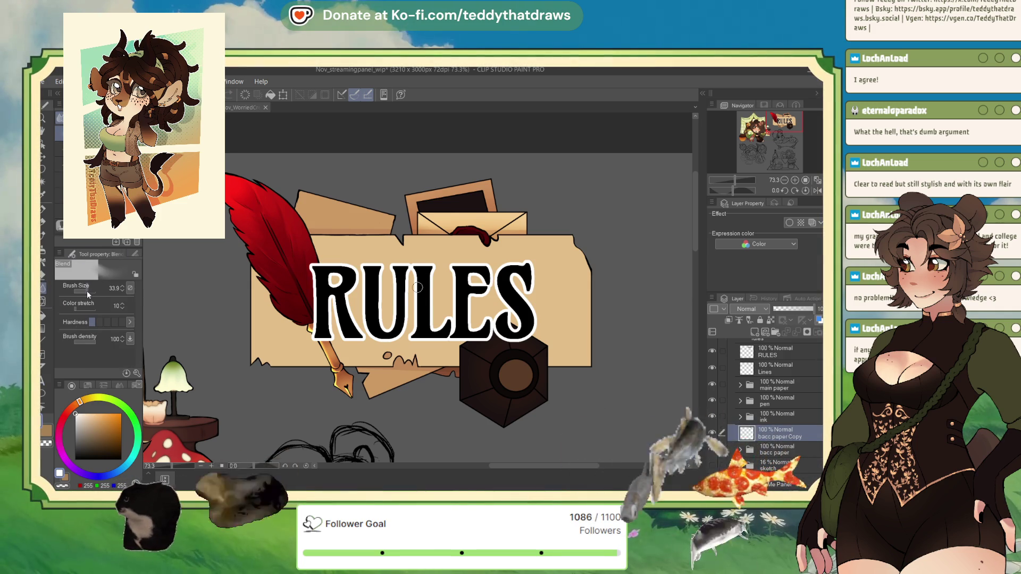
click(80, 122)
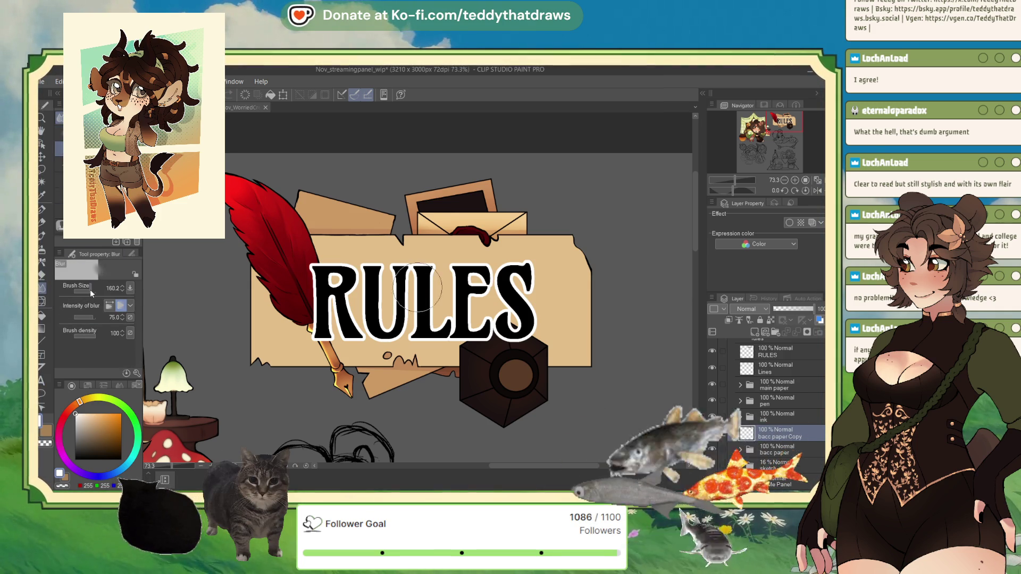
drag(337, 235, 451, 201)
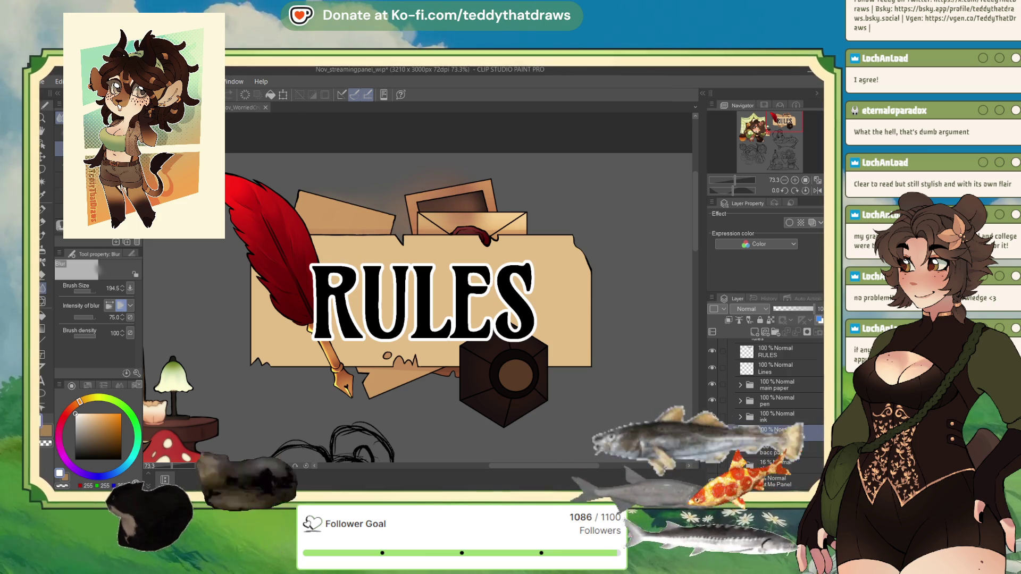
key(ctrl+z)
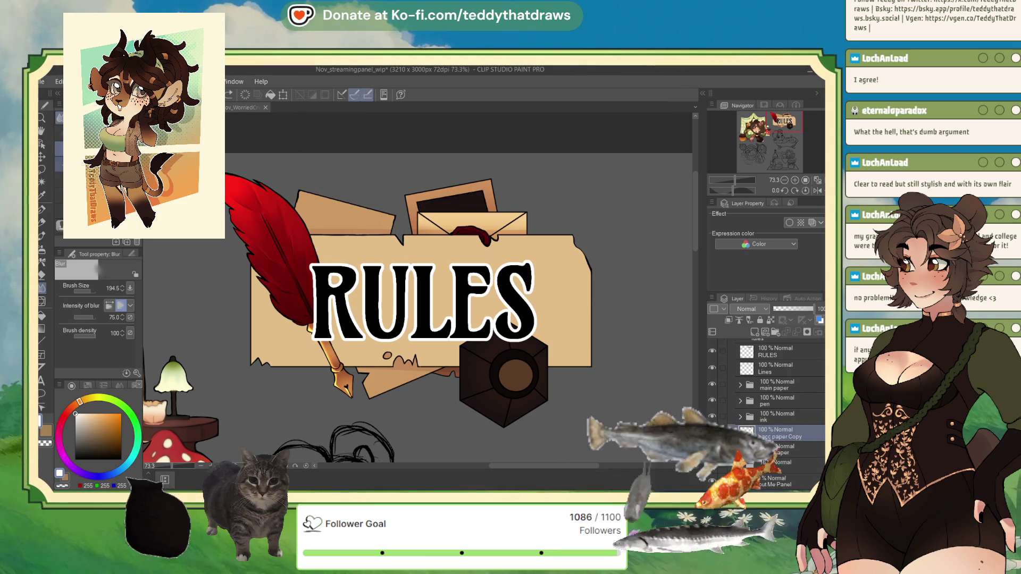
click(87, 316)
click(91, 290)
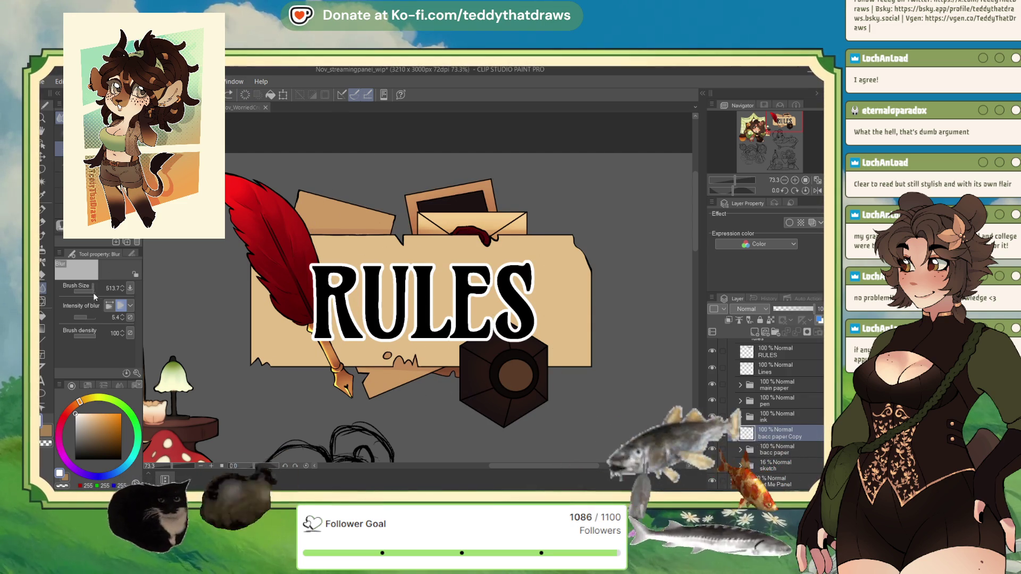
click(87, 317)
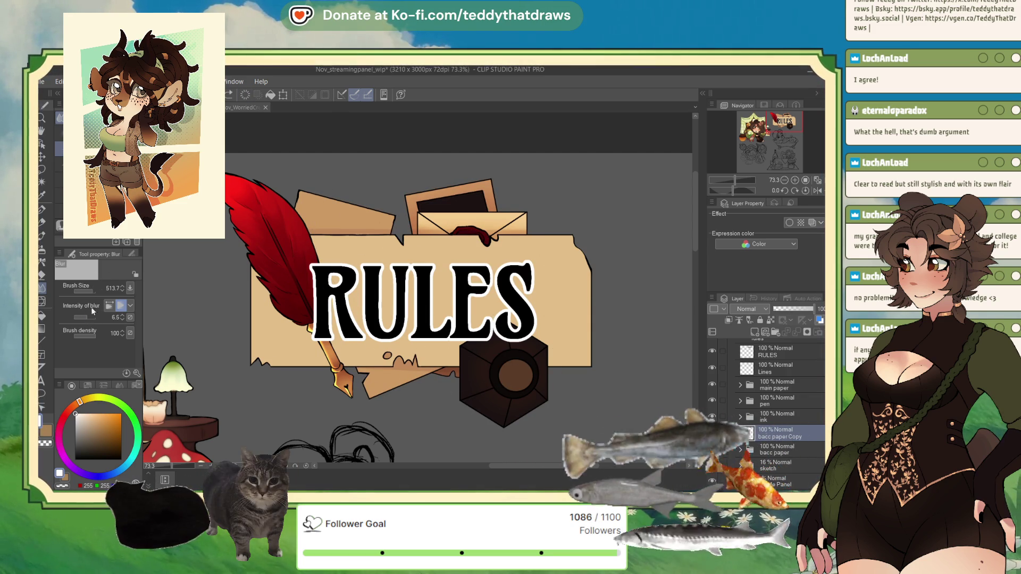
click(84, 317)
click(92, 291)
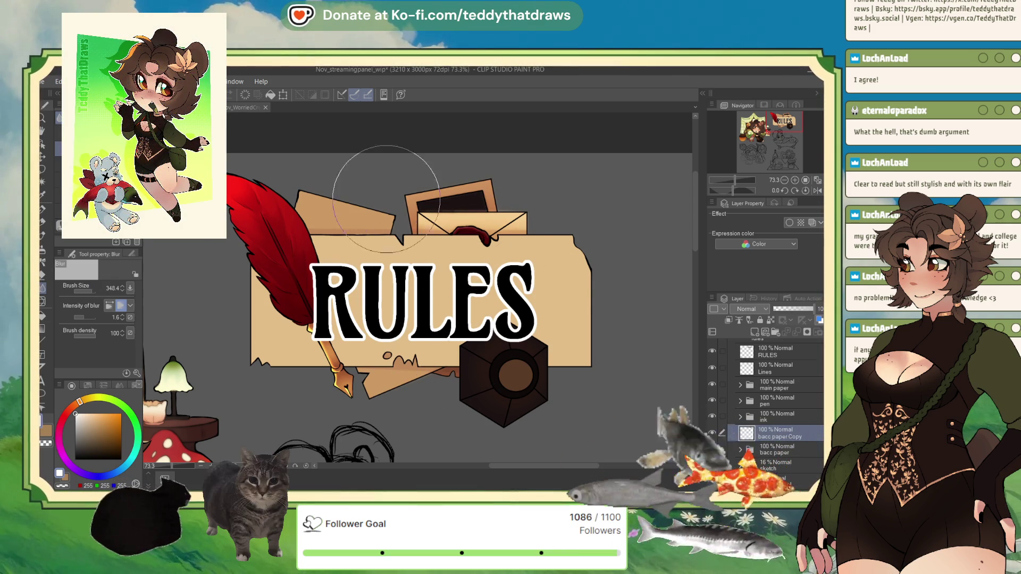
click(84, 318)
click(94, 288)
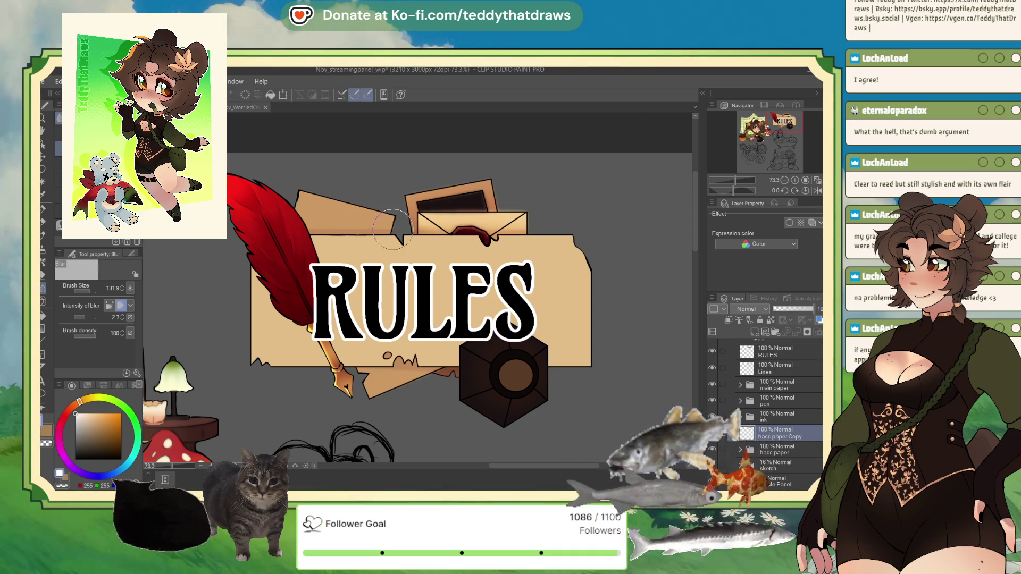
Blur the paper copy's lower torn edge and fade that layer to 46% opacity.
drag(404, 366, 434, 375)
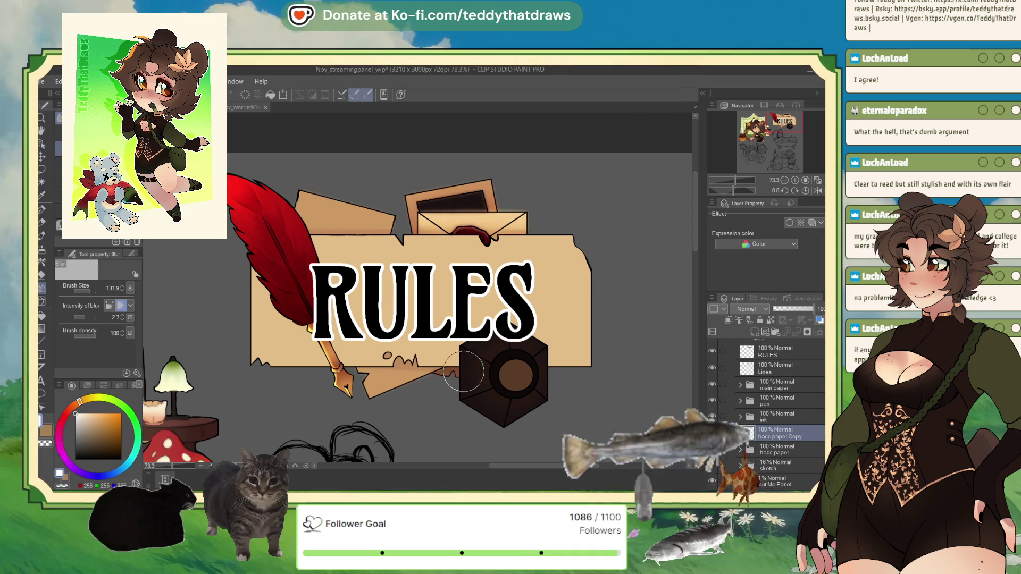
click(794, 309)
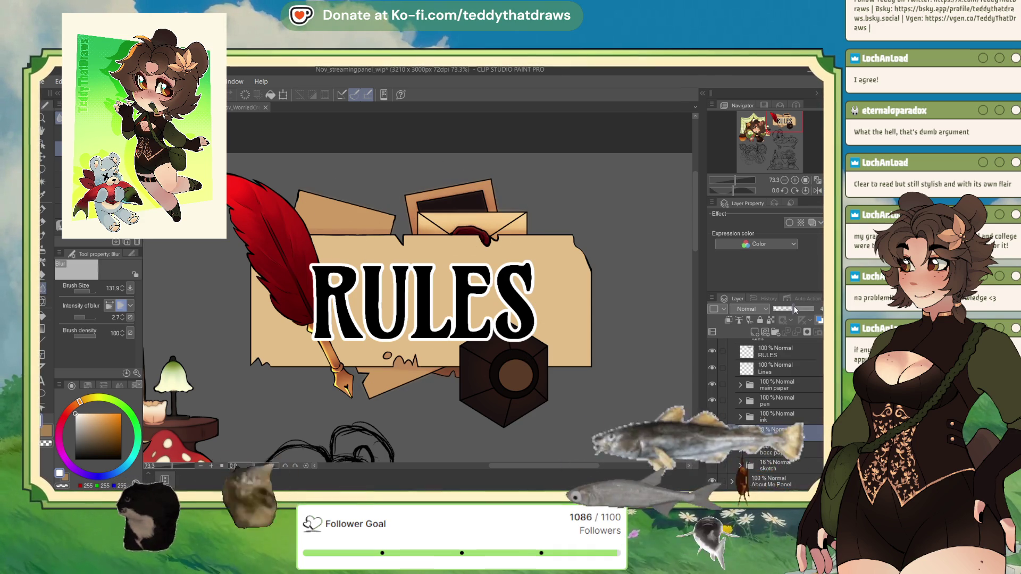
scroll(449, 199, up, 3)
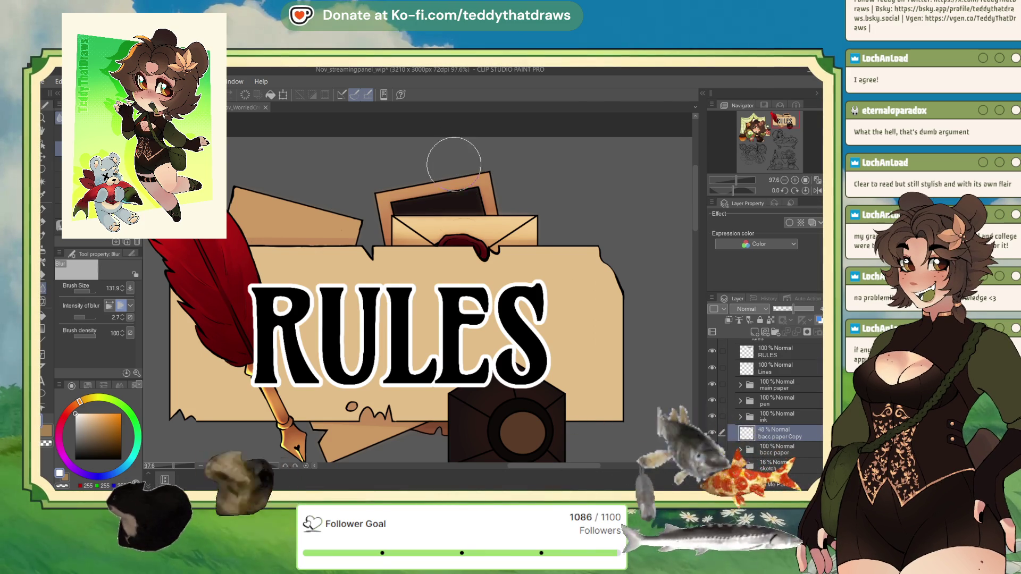
scroll(451, 153, up, 3)
scroll(492, 237, down, 5)
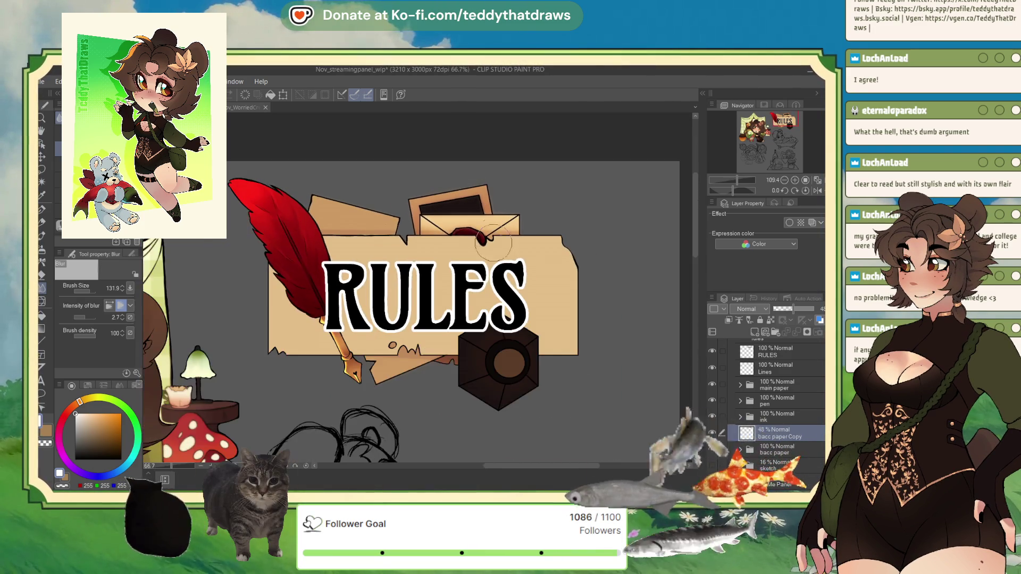
scroll(493, 236, up, 2)
Delete the bacc paper Copy layer and move Layer 88 to the top of bacc paper.
drag(779, 434, 784, 439)
click(791, 452)
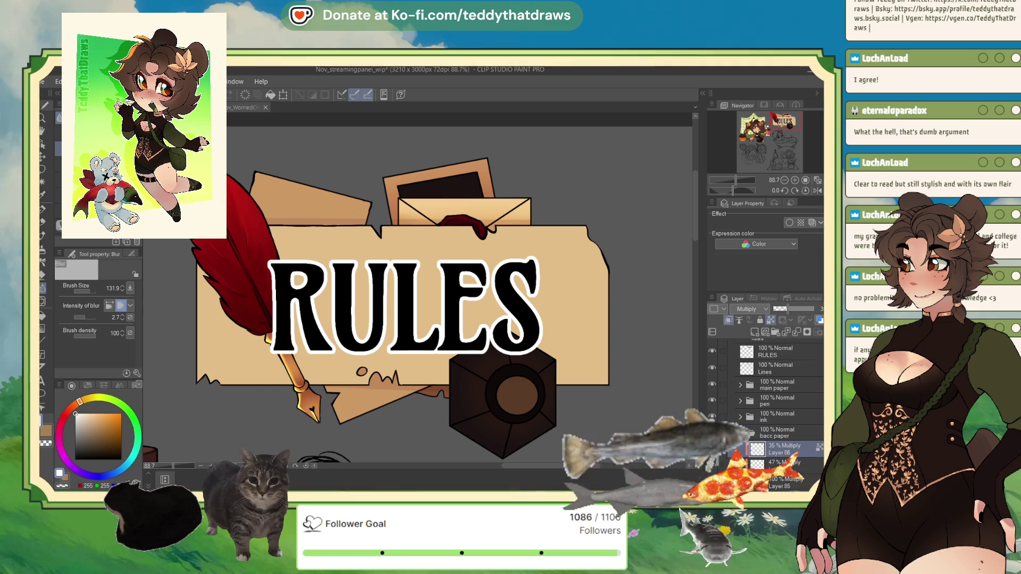
scroll(817, 421, down, 5)
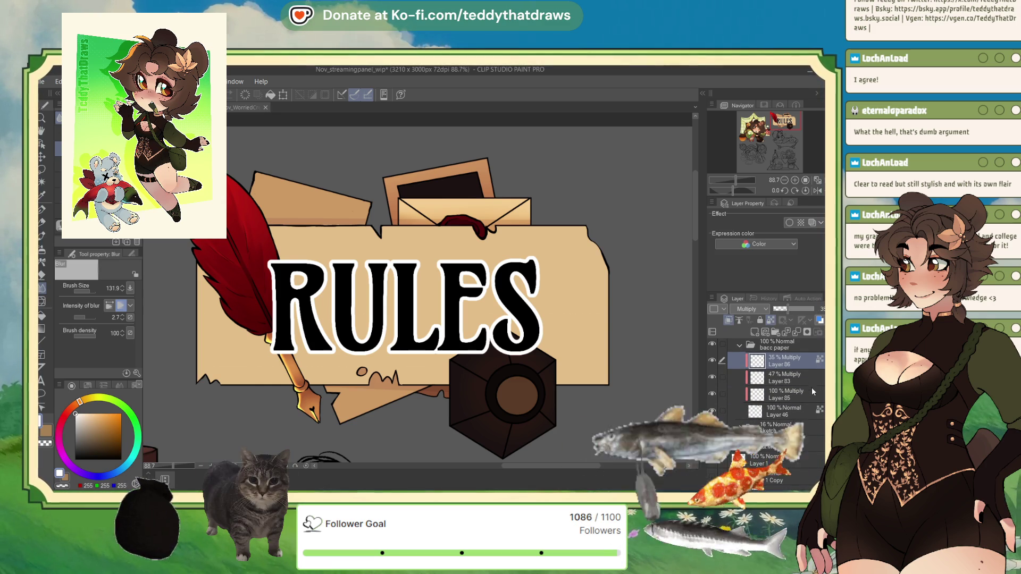
click(759, 407)
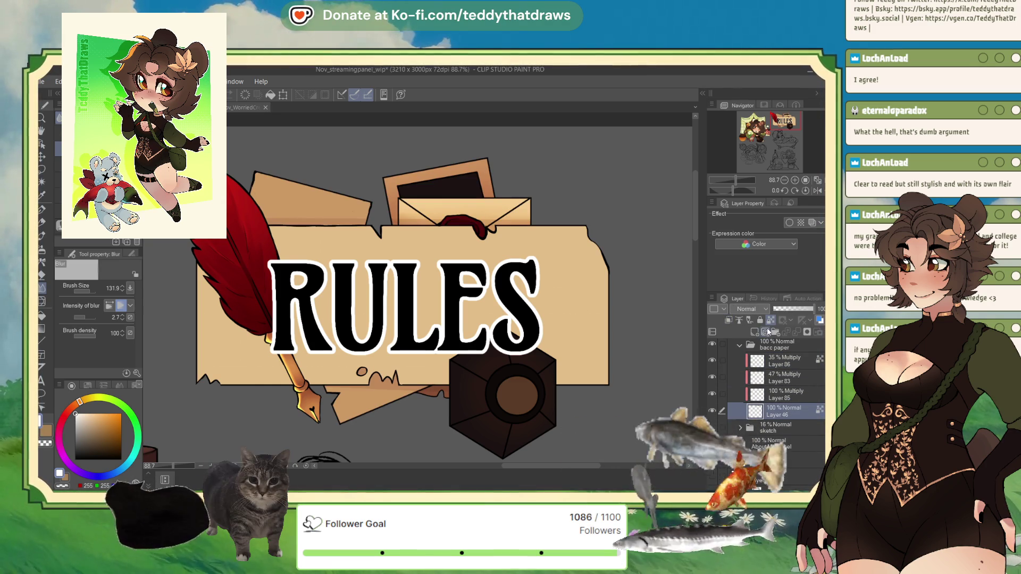
drag(781, 359, 780, 364)
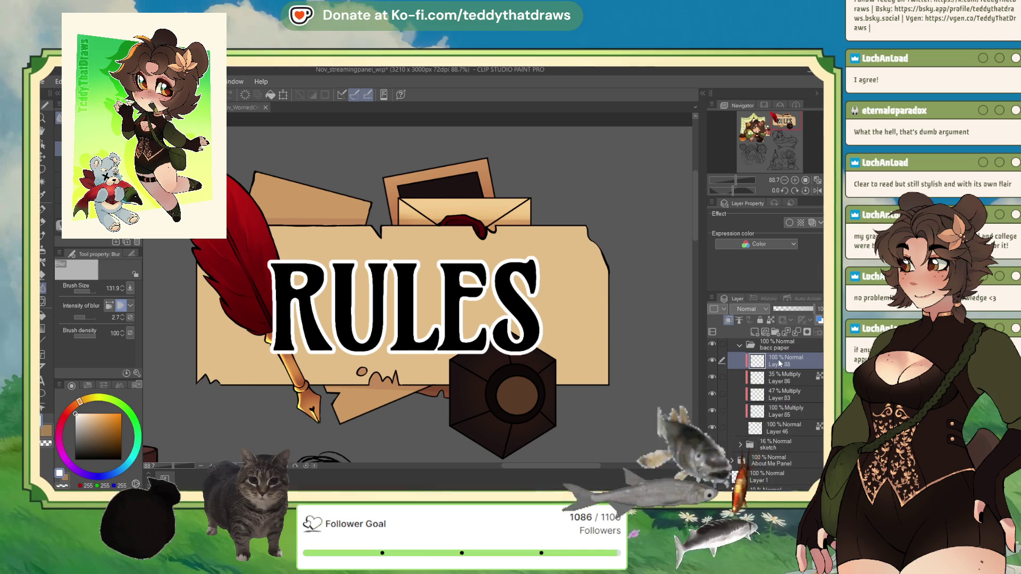
Airbrush a faint sampled-tan glow over the envelope on Layer 88 at 34% opacity.
alt+click(507, 200)
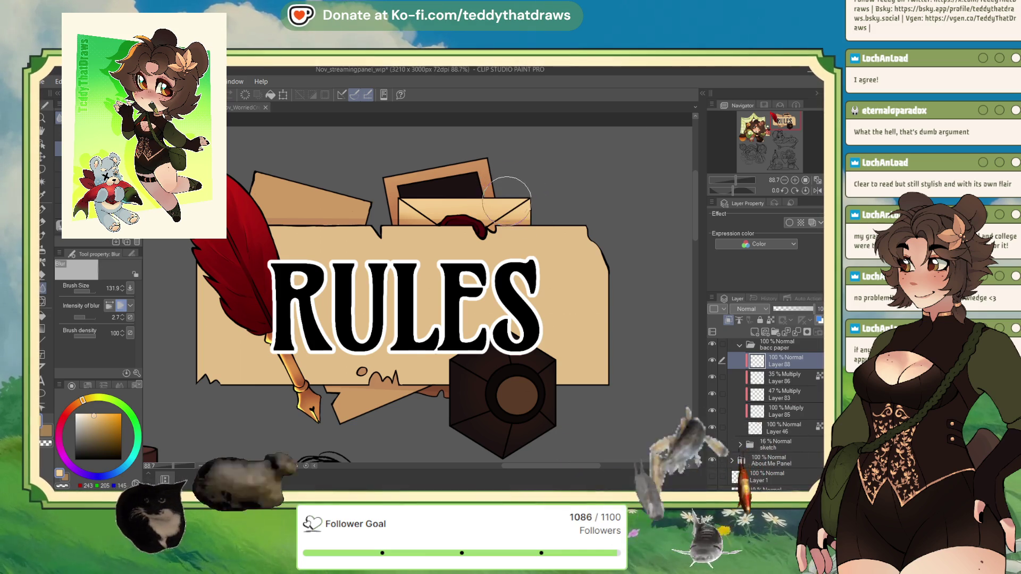
click(43, 248)
drag(446, 218, 463, 247)
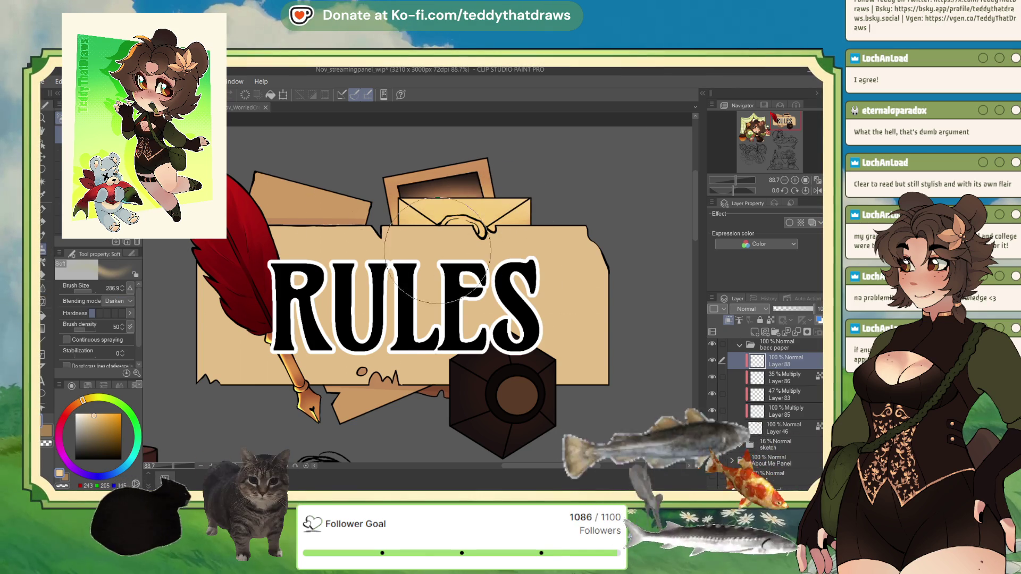
drag(784, 308, 786, 310)
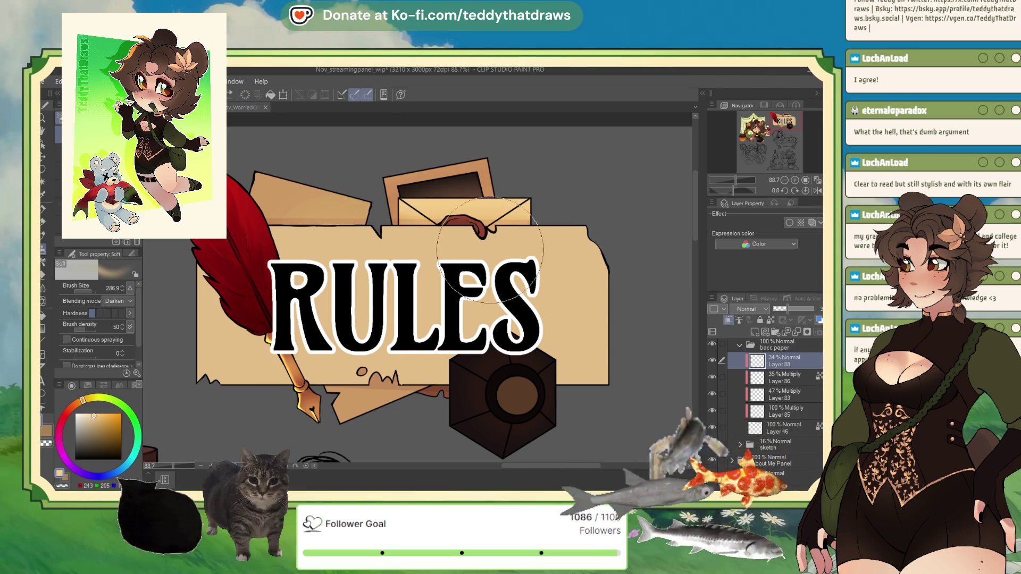
scroll(440, 437, down, 2)
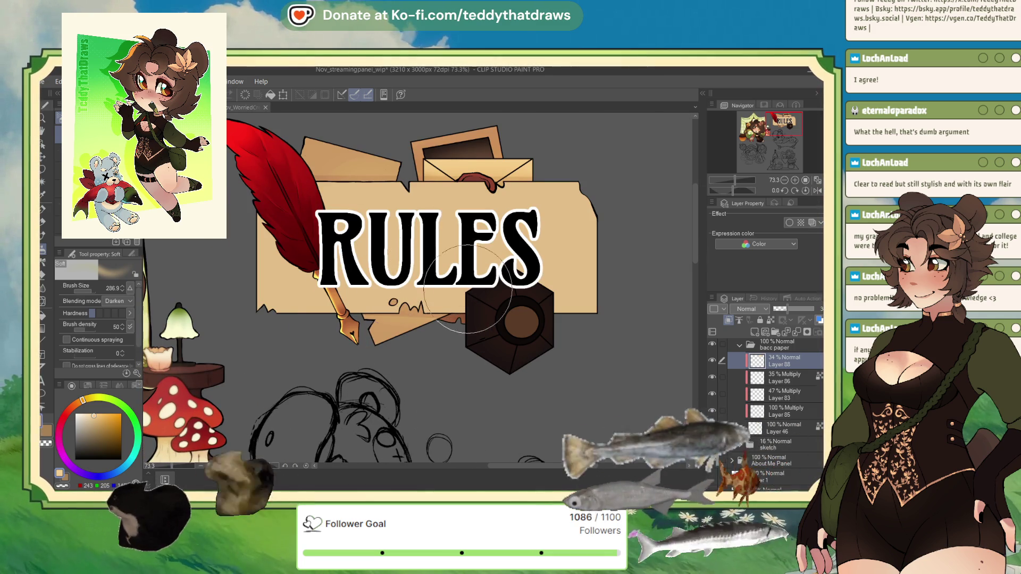
scroll(561, 245, down, 3)
scroll(561, 244, up, 2)
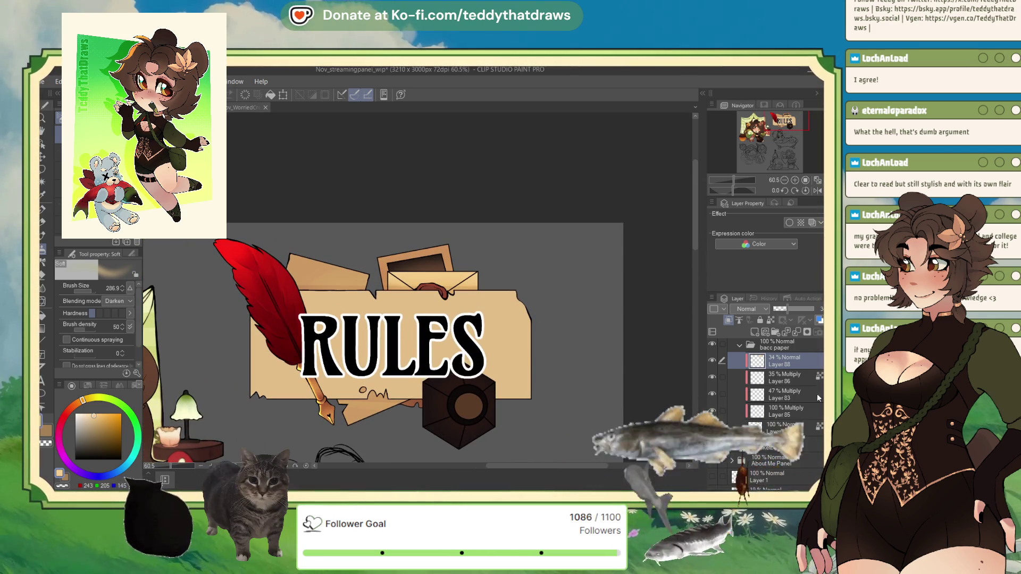
click(739, 345)
Add a new layer above main paper and airbrush a soft glow across the RULES lettering.
click(776, 369)
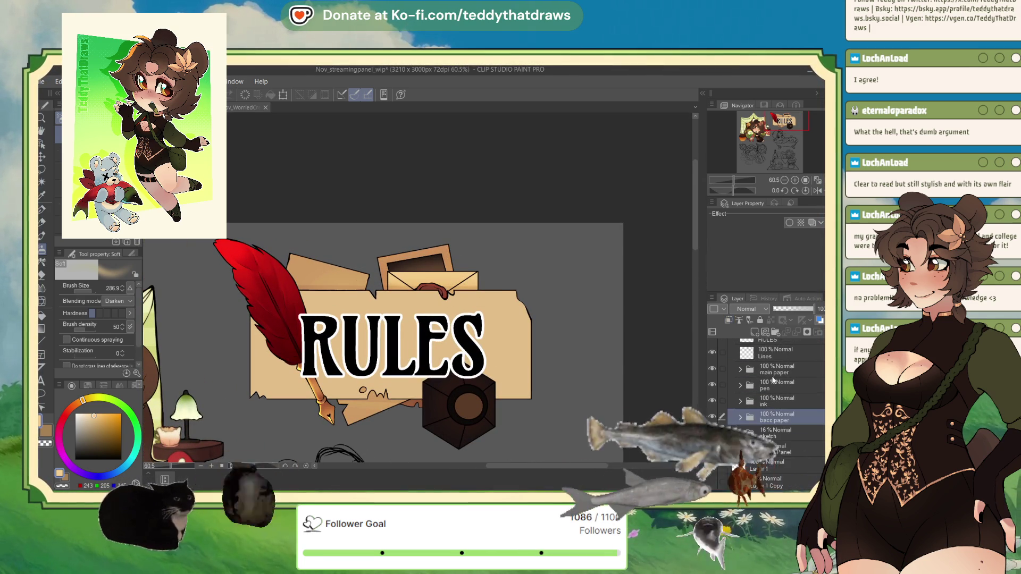
scroll(812, 404, up, 2)
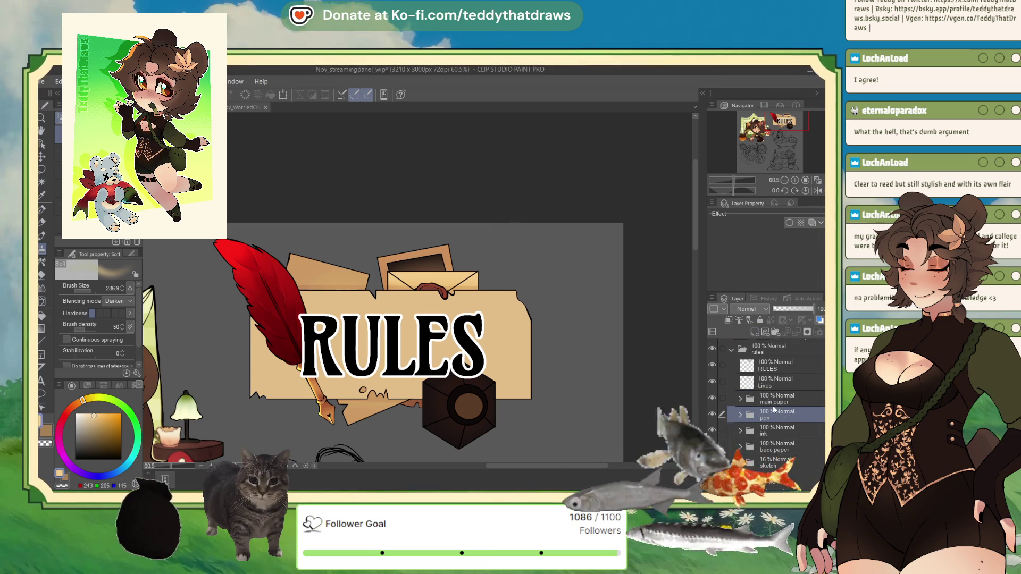
key(ctrl+shift+n)
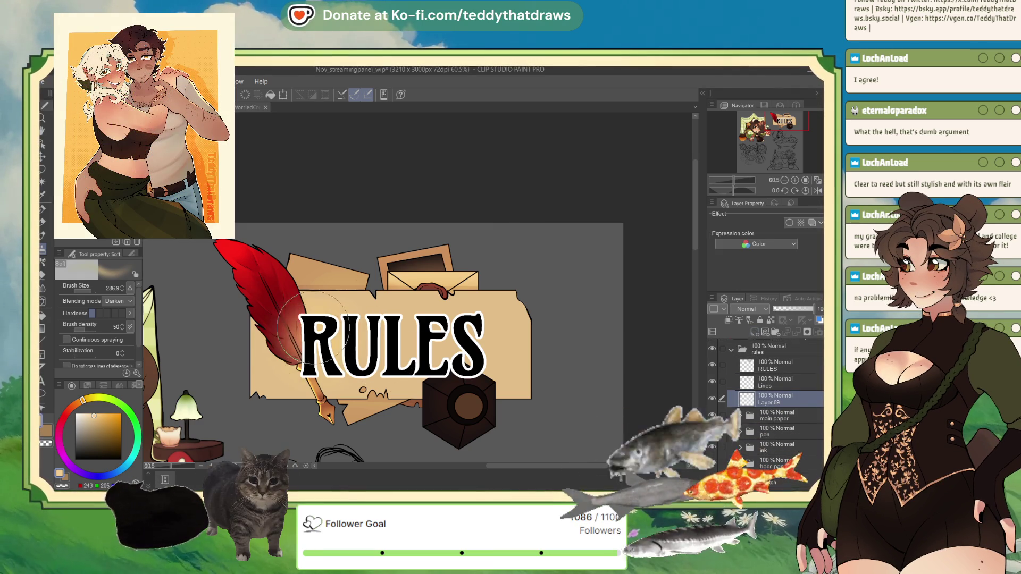
mouse_move(335, 351)
mouse_down()
mouse_move(468, 346)
mouse_move(452, 362)
mouse_move(446, 346)
mouse_move(297, 346)
mouse_move(381, 343)
mouse_move(331, 331)
mouse_up()
mouse_move(474, 335)
mouse_down()
mouse_move(452, 367)
mouse_move(346, 332)
mouse_up()
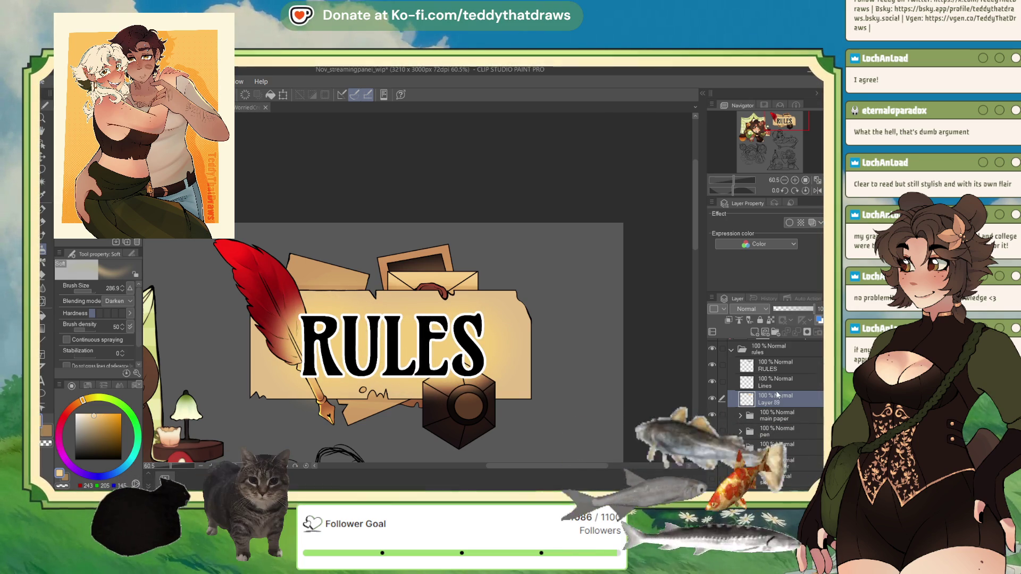
Place Layer 89 beneath the RULES layer at 36% opacity and duplicate it.
drag(775, 379, 777, 381)
drag(786, 312, 789, 311)
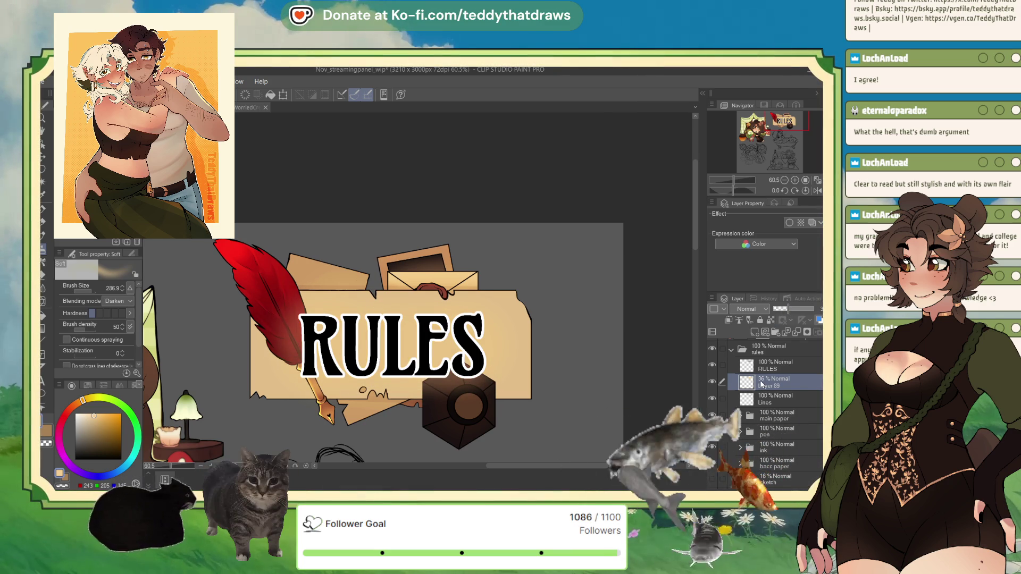
key(ctrl+j)
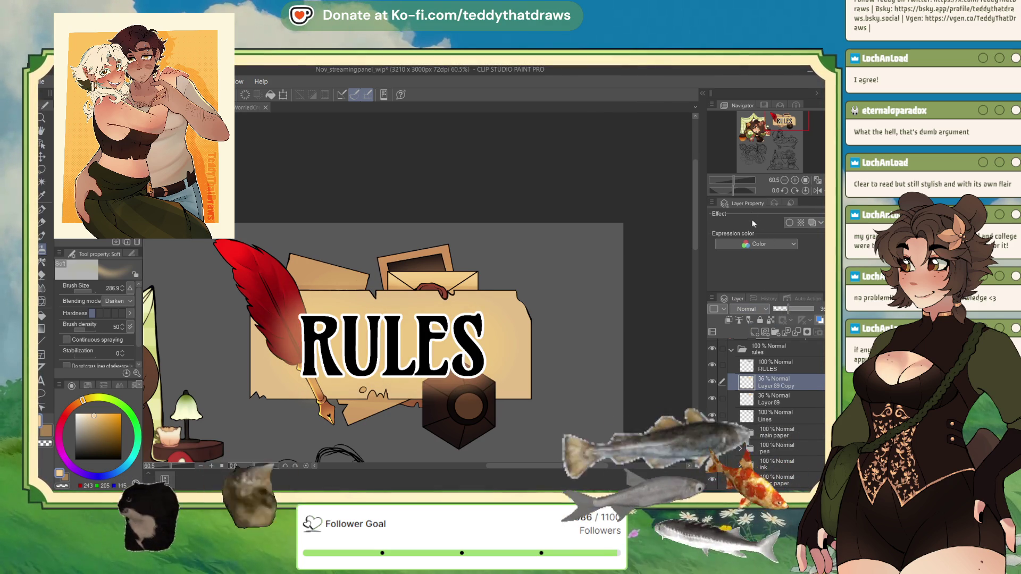
Set the Layer 89 Copy blending mode to Overlay, kept at 36% opacity.
click(750, 309)
click(750, 453)
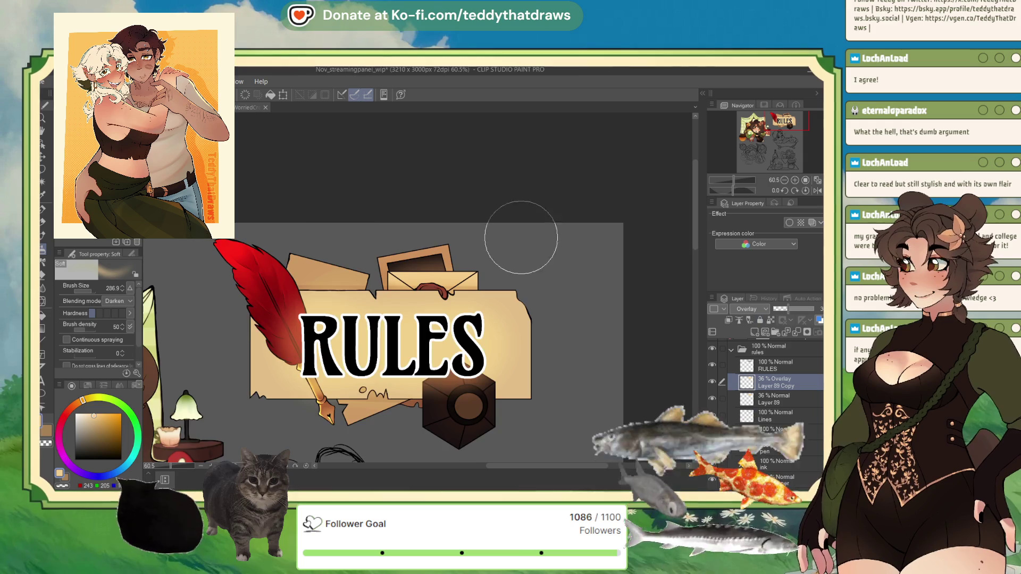
scroll(394, 245, down, 2)
scroll(340, 207, up, 1)
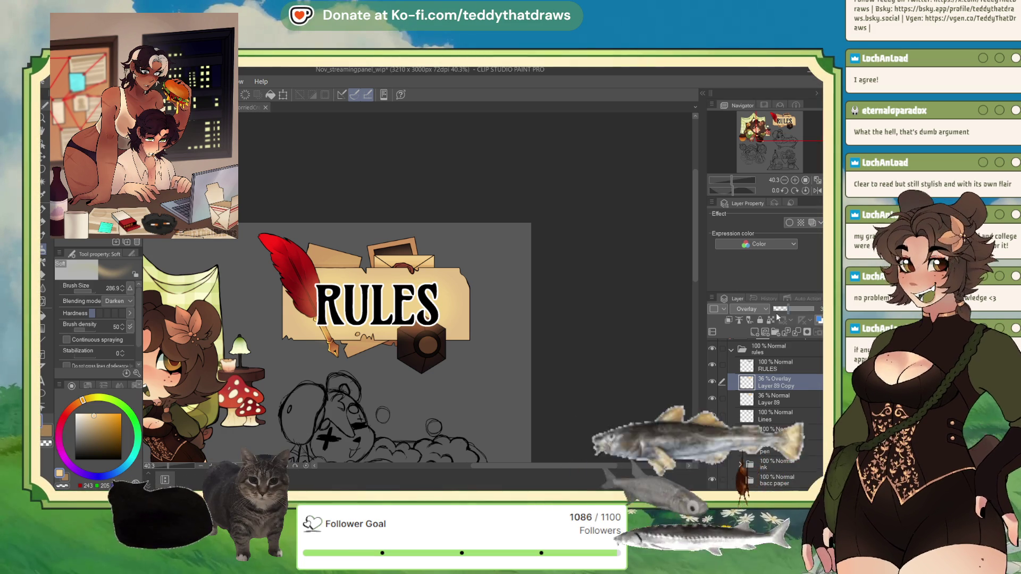
click(773, 399)
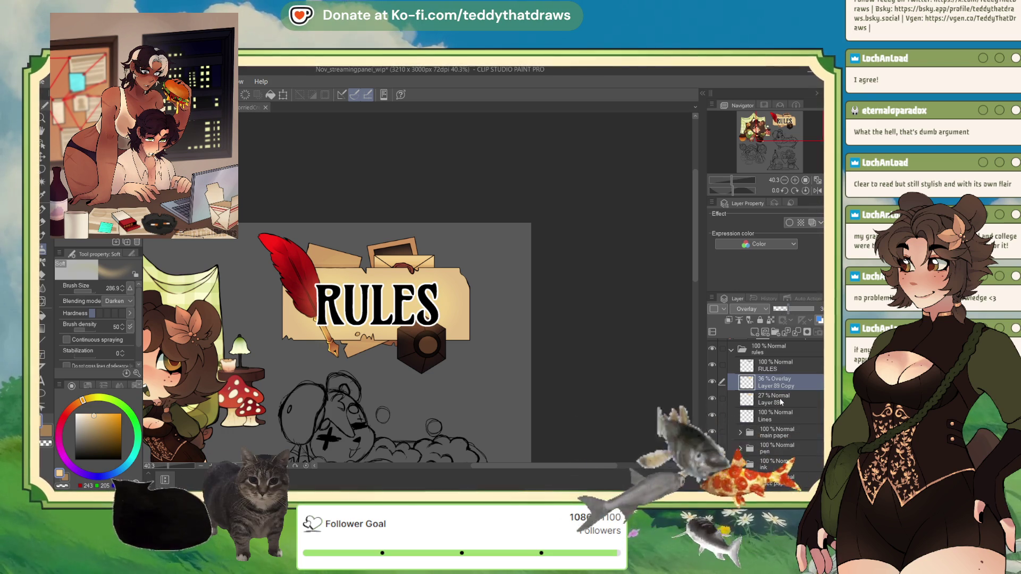
Compare the Layer 89 shading on and off, then fade it to 15% opacity.
scroll(345, 276, up, 3)
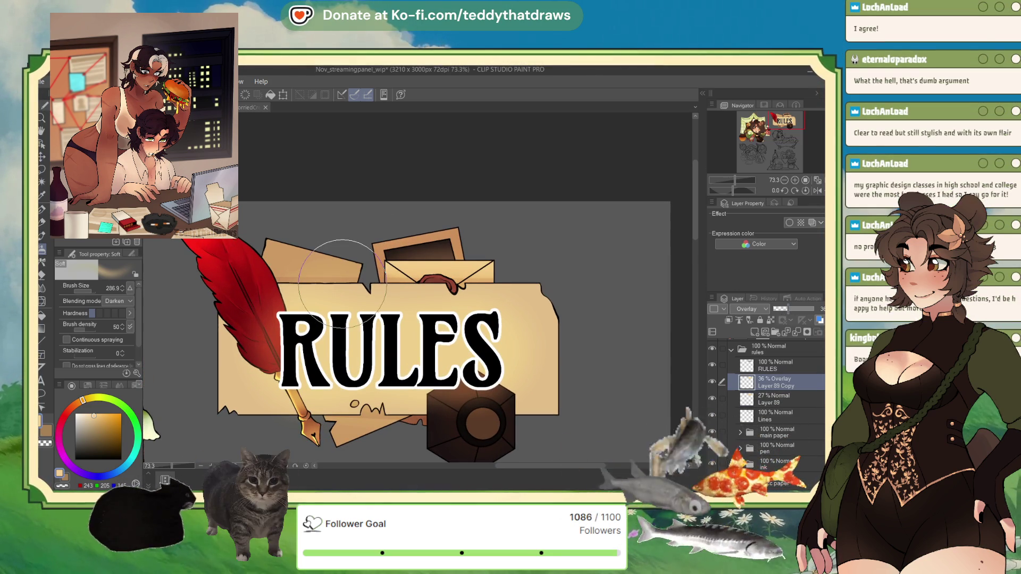
click(713, 399)
click(712, 399)
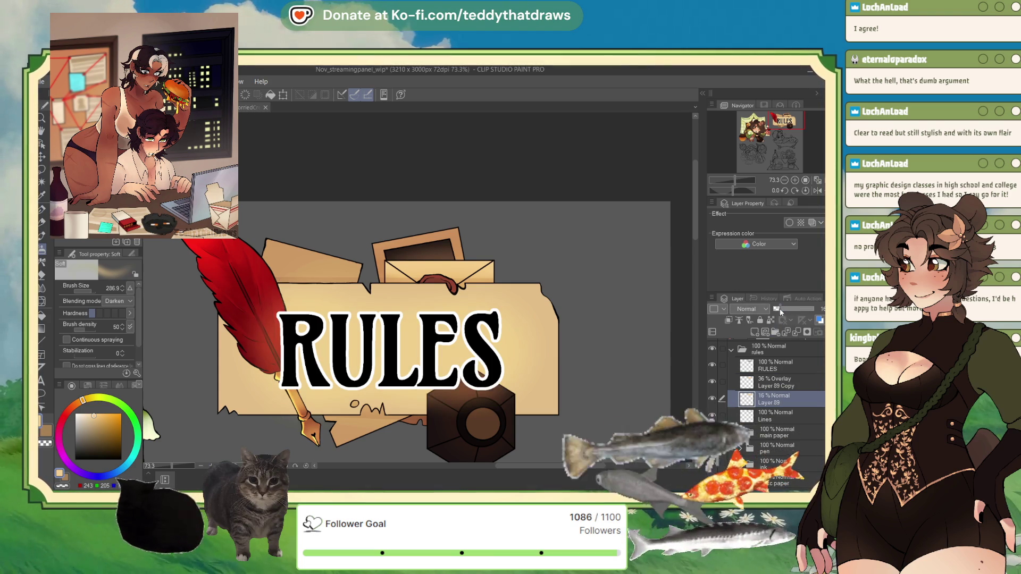
drag(780, 311, 778, 312)
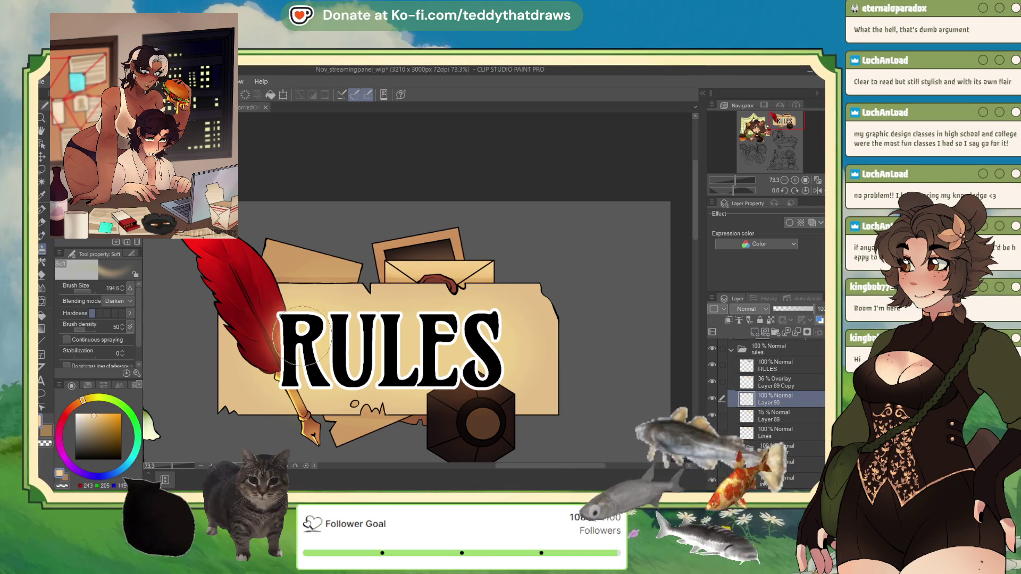
Airbrush a pale cream glow behind RULES on Layer 90 and lower it to 21%.
alt+click(337, 306)
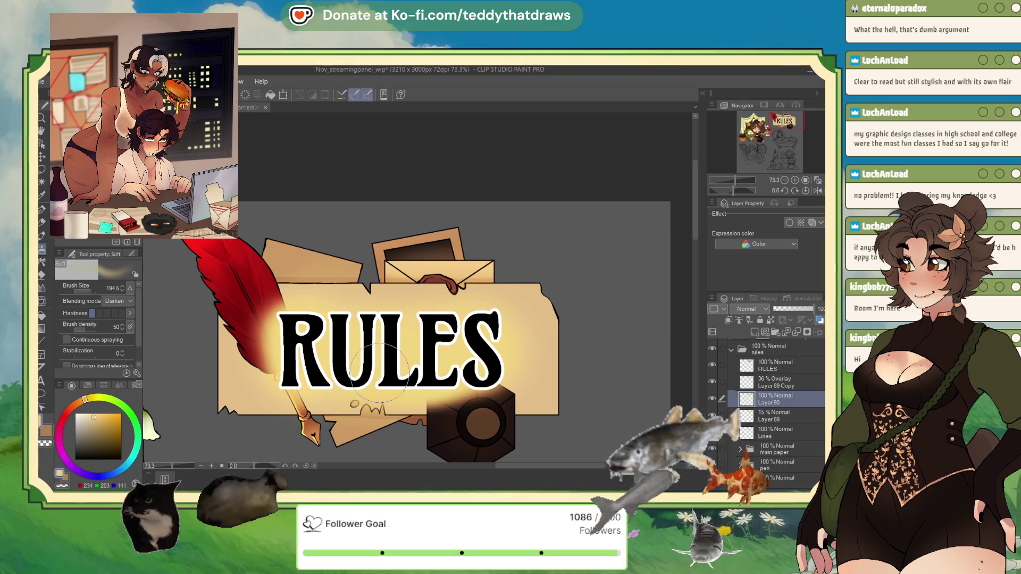
click(784, 309)
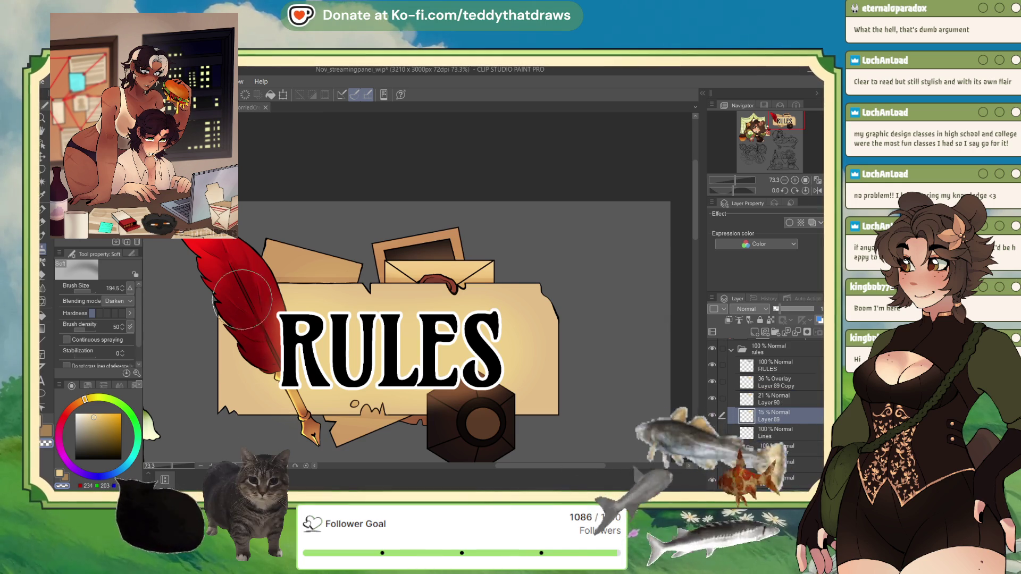
scroll(330, 185, down, 2)
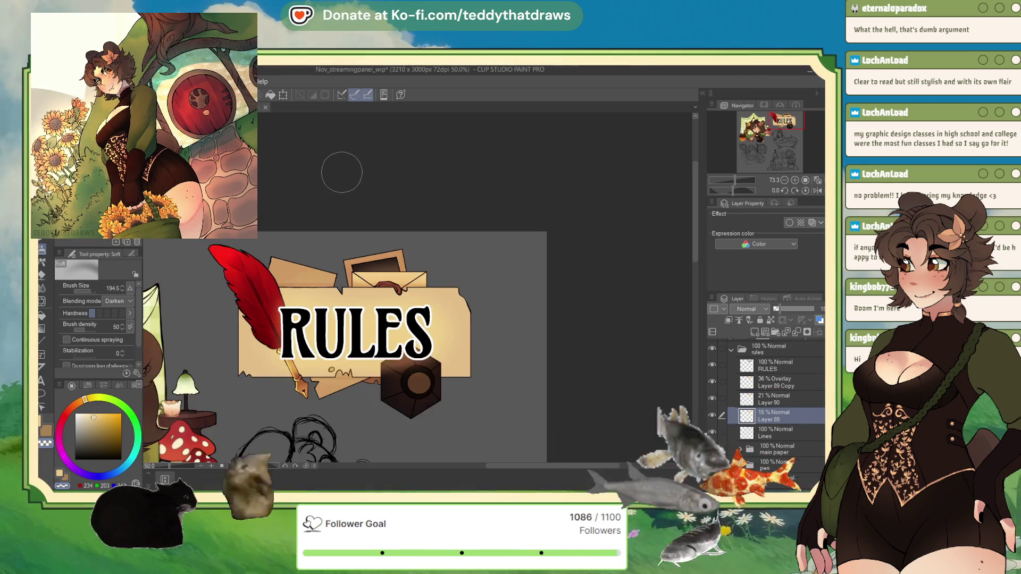
Zoom in and out on the banner to check the cream glow behind the RULES title.
scroll(497, 292, up, 1)
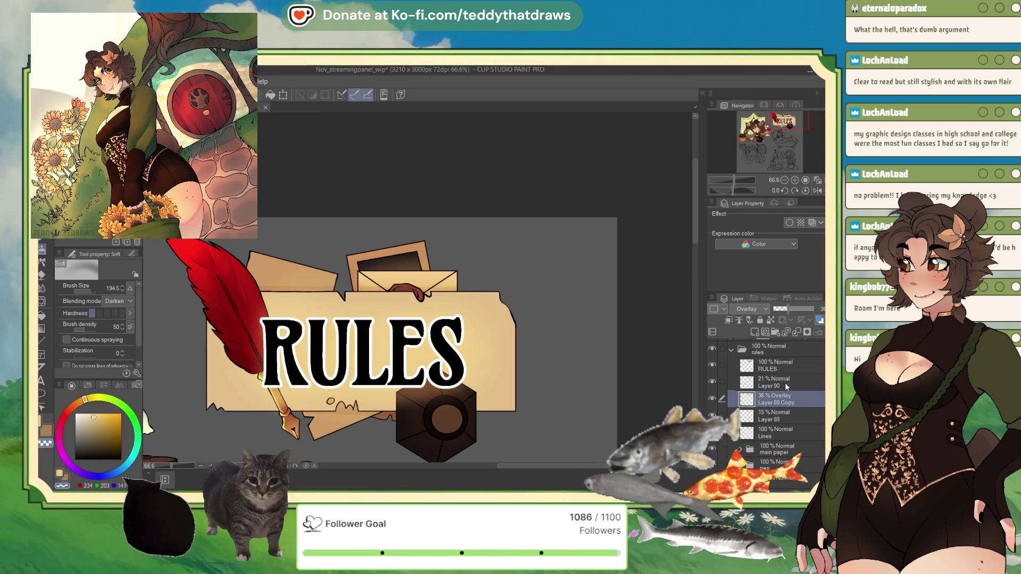
scroll(260, 304, up, 2)
scroll(260, 303, down, 2)
scroll(260, 303, up, 2)
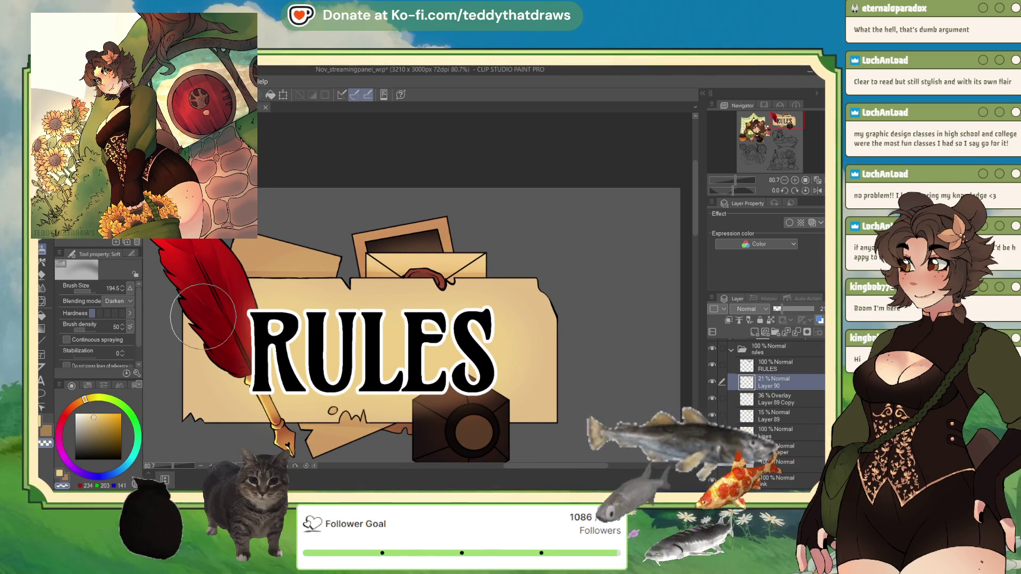
scroll(374, 330, down, 3)
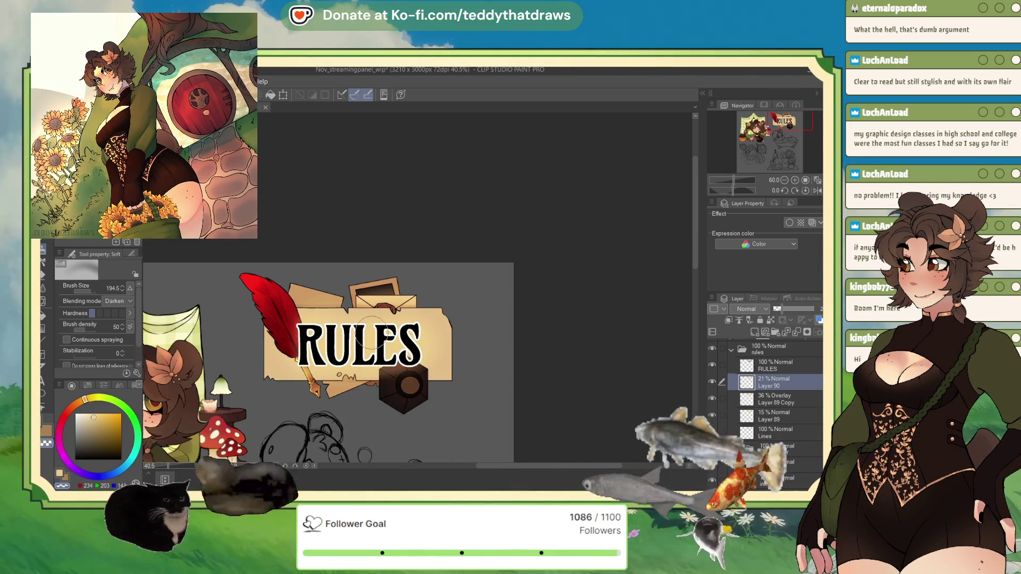
scroll(375, 334, up, 1)
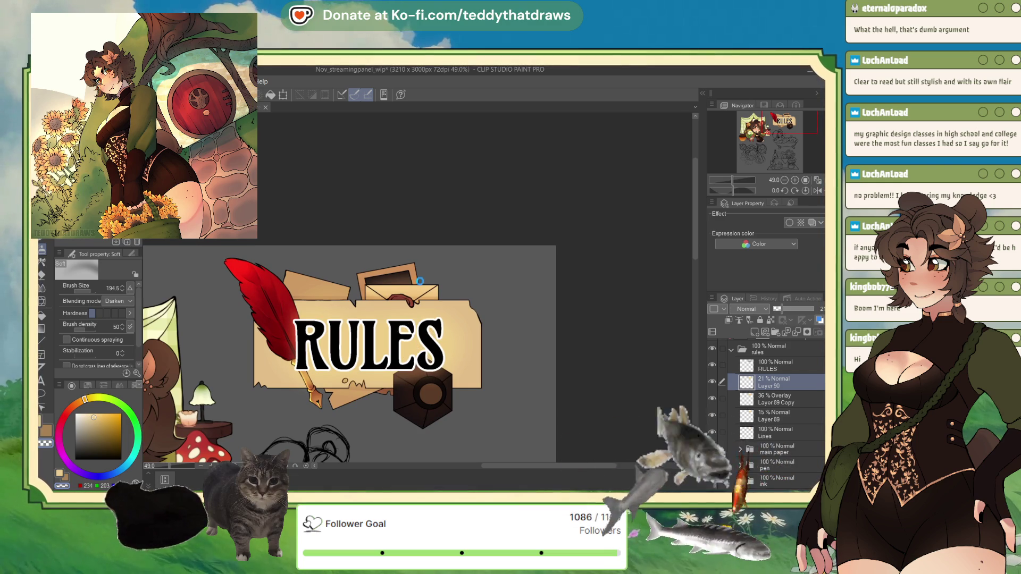
scroll(453, 285, down, 4)
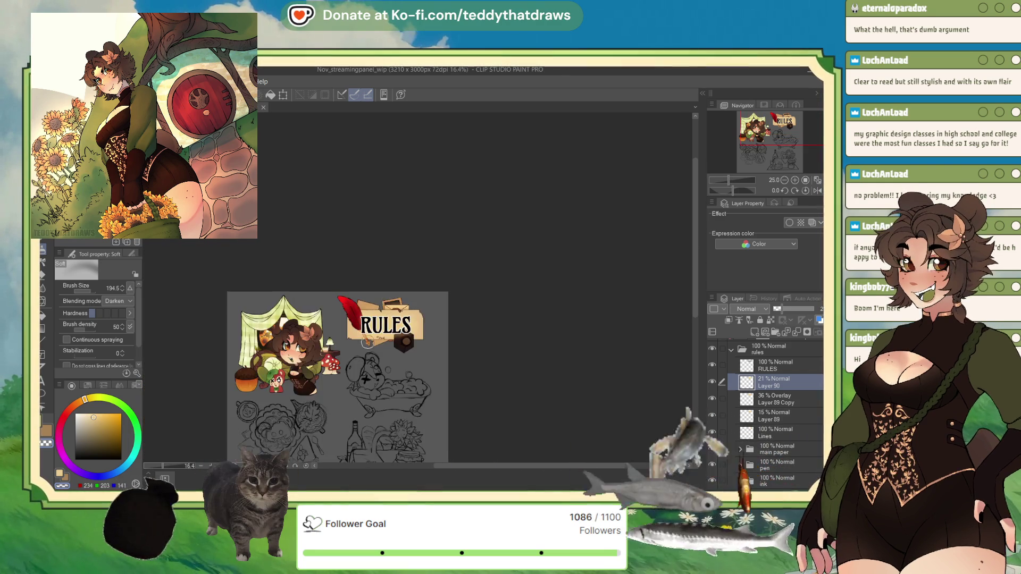
scroll(325, 319, up, 3)
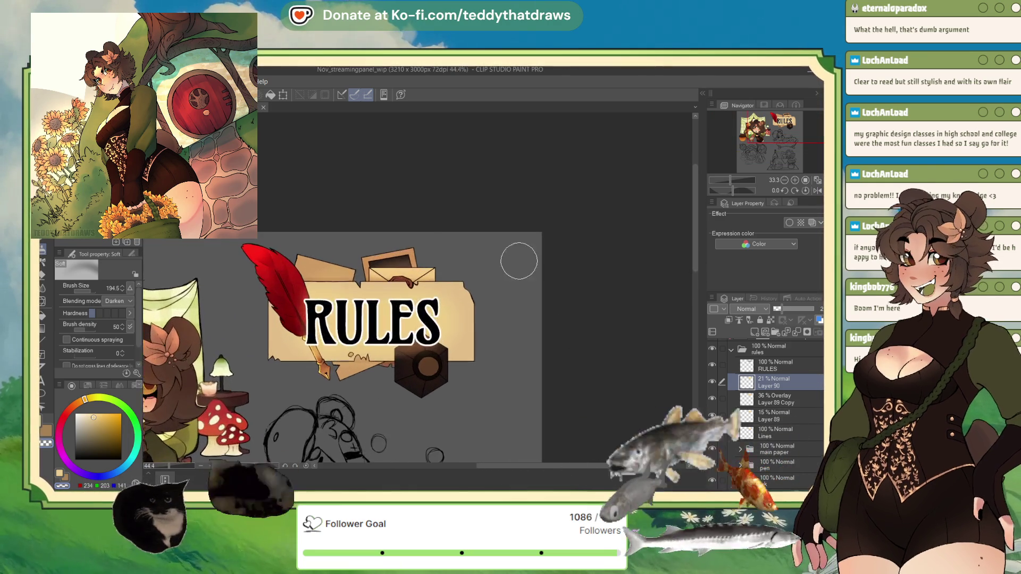
scroll(393, 229, up, 2)
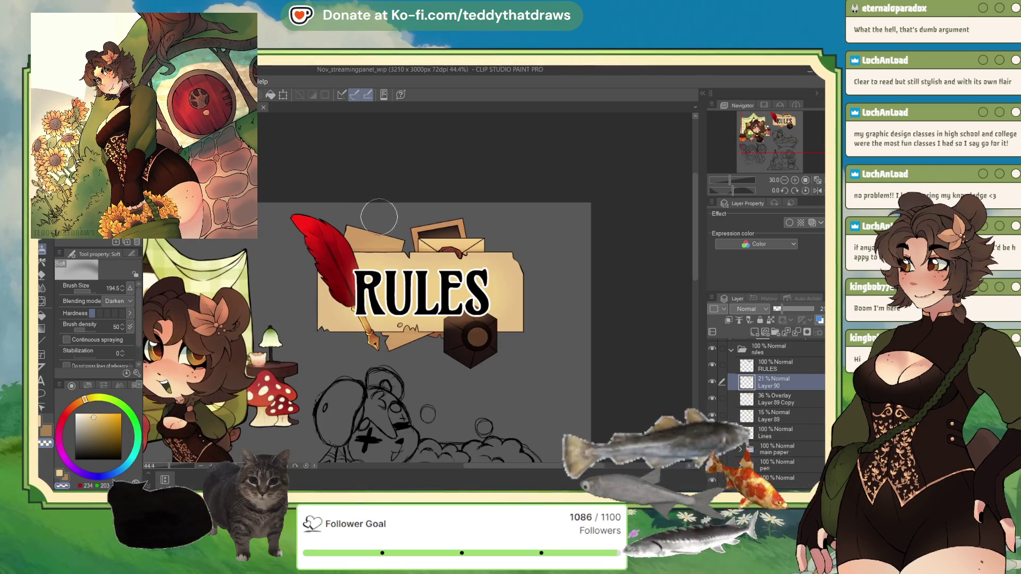
Use the fill tool on the grey gap in the banner's top edge.
key(g)
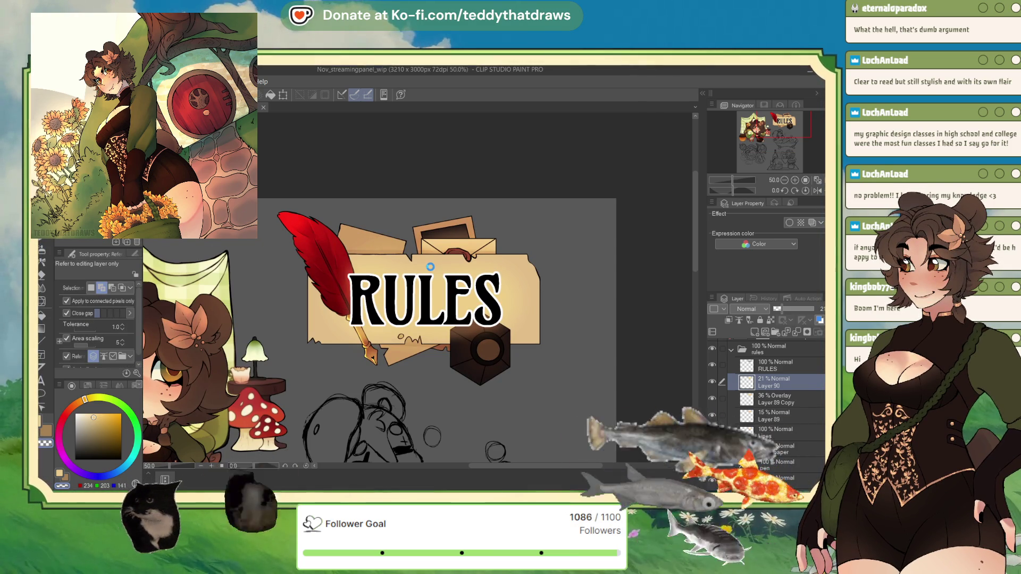
scroll(430, 267, up, 8)
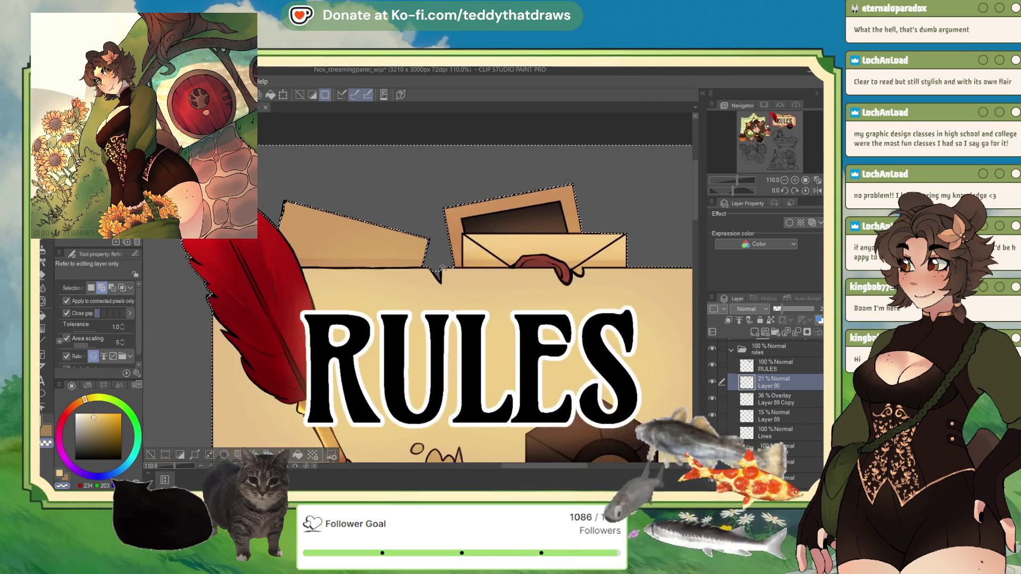
click(449, 264)
scroll(449, 264, up, 1)
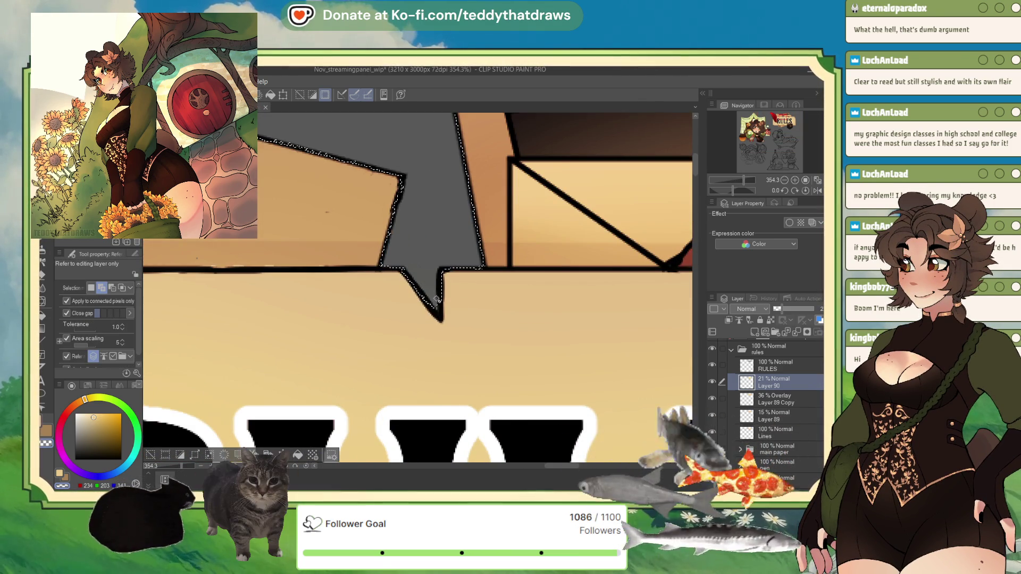
scroll(400, 261, down, 8)
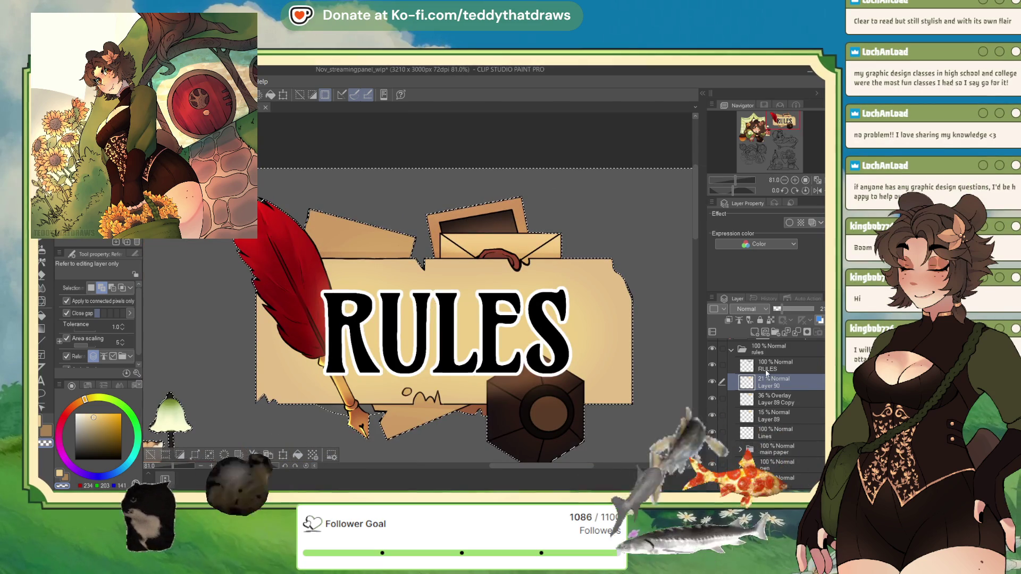
scroll(749, 367, up, 3)
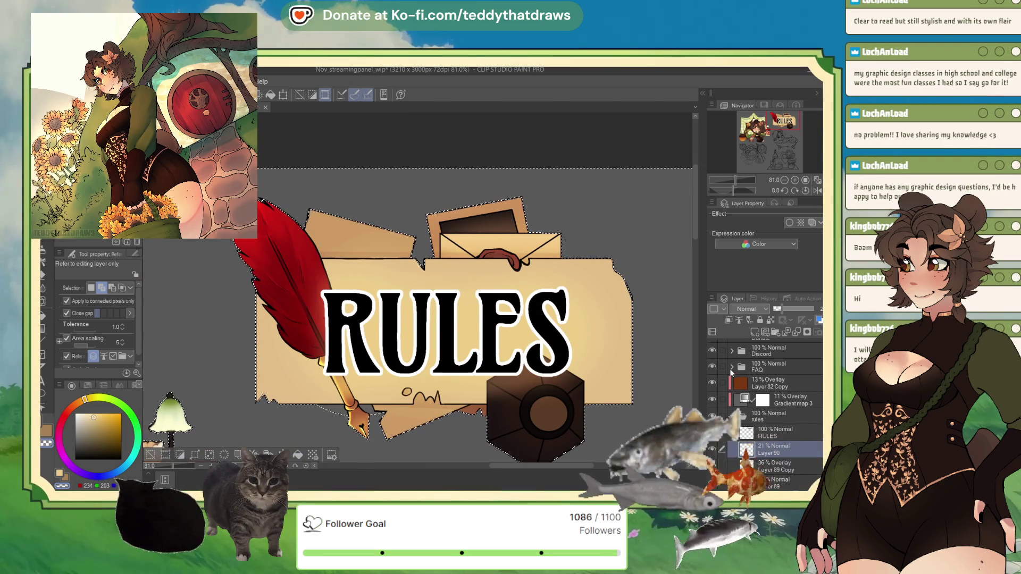
scroll(739, 405, down, 3)
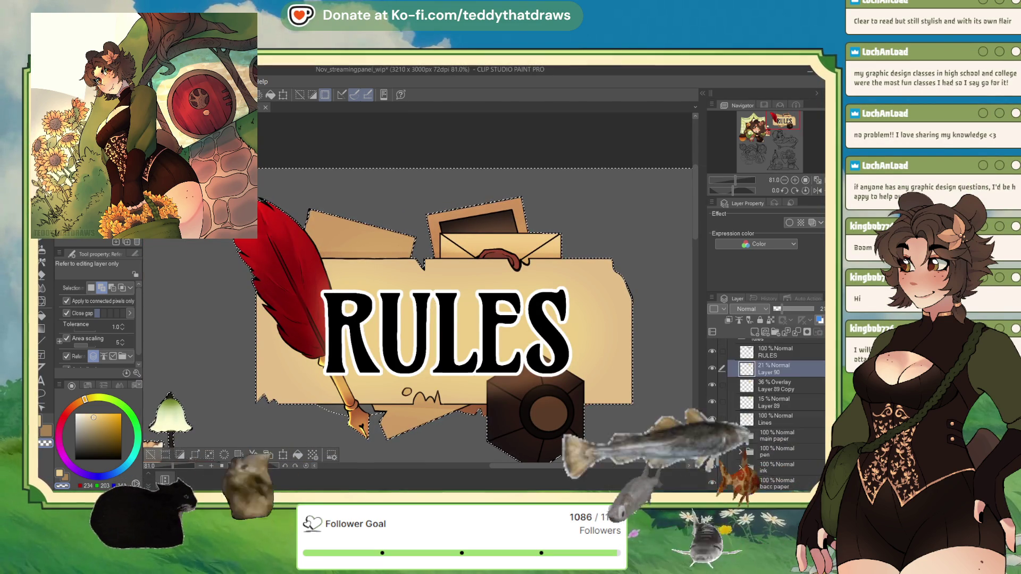
scroll(726, 398, up, 6)
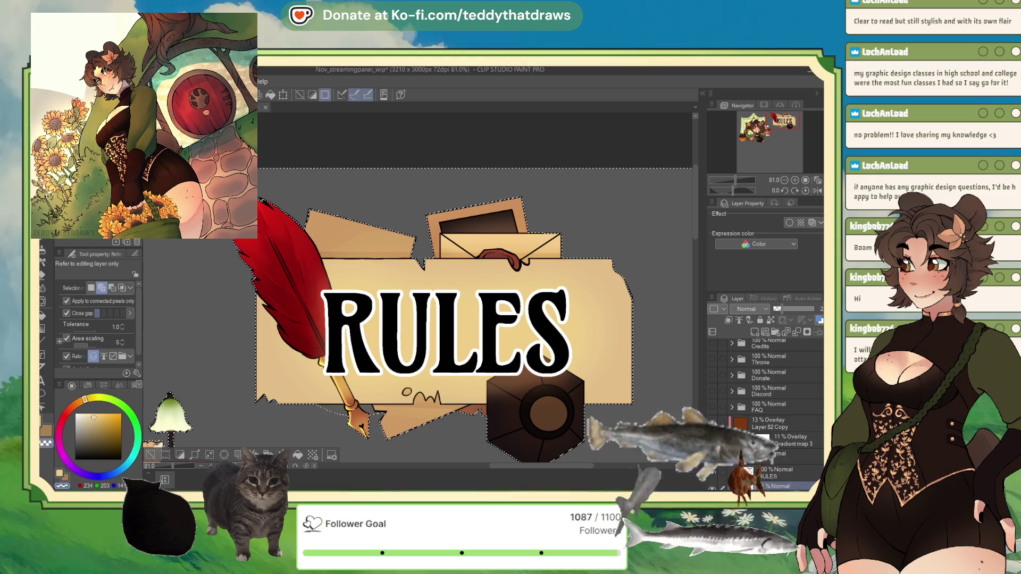
scroll(729, 372, down, 1)
Collapse the rules folder, then clear and restore the selection around the artwork.
click(731, 448)
scroll(818, 379, up, 1)
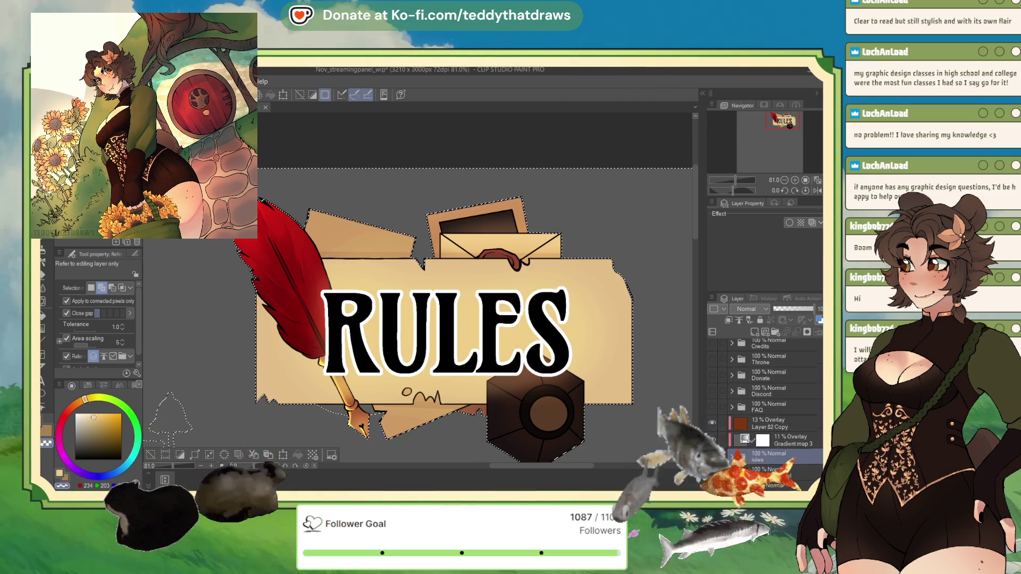
scroll(771, 394, down, 4)
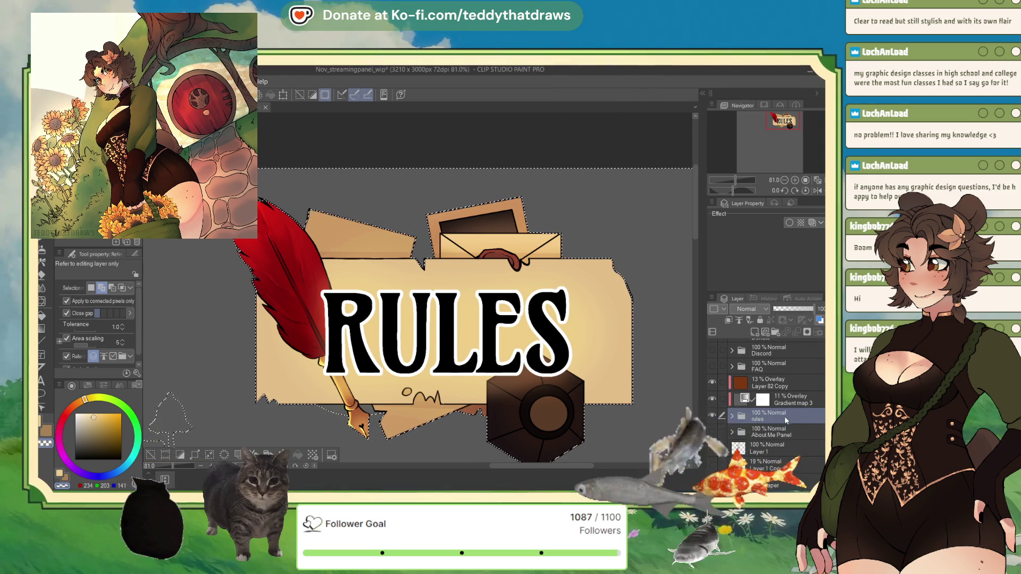
key(ctrl+d)
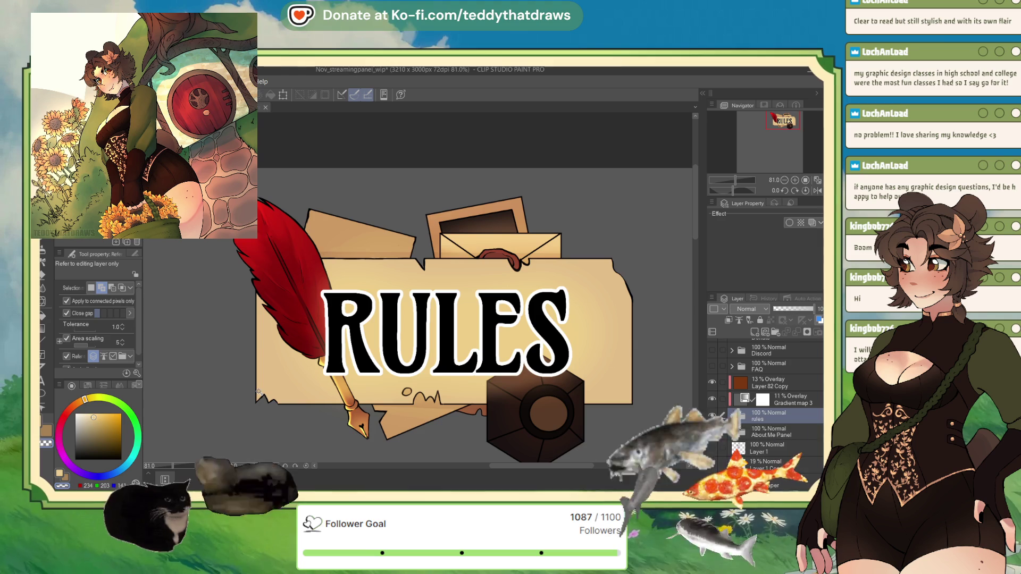
key(ctrl+z)
scroll(379, 396, up, 3)
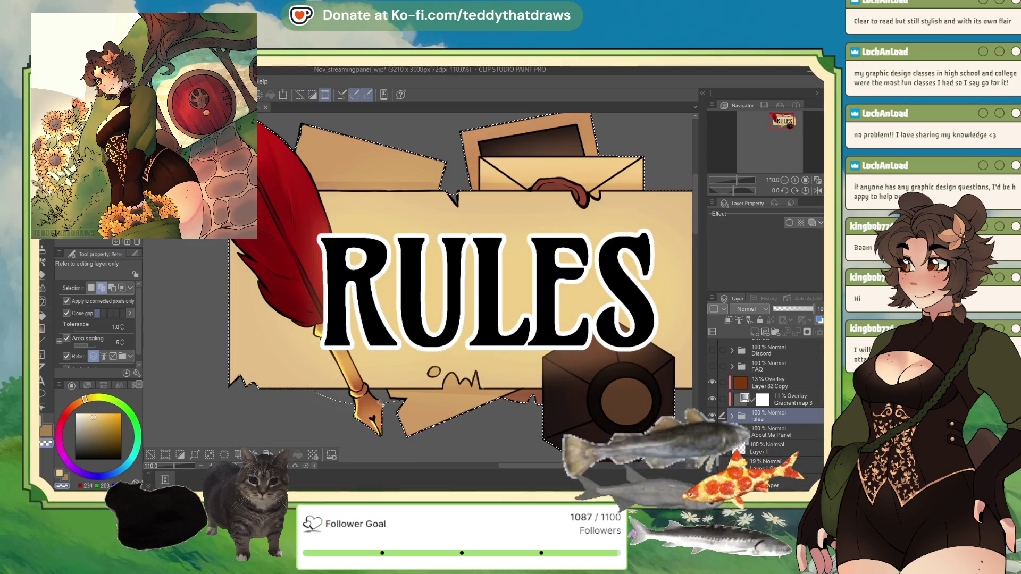
scroll(377, 394, up, 4)
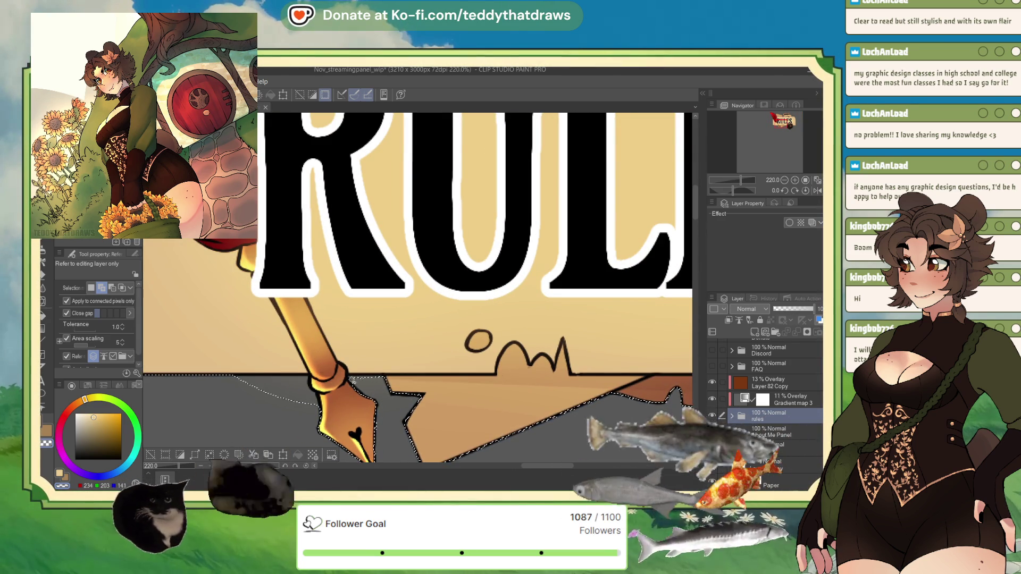
Straighten the selection edge beside the quill's pen nib.
click(375, 396)
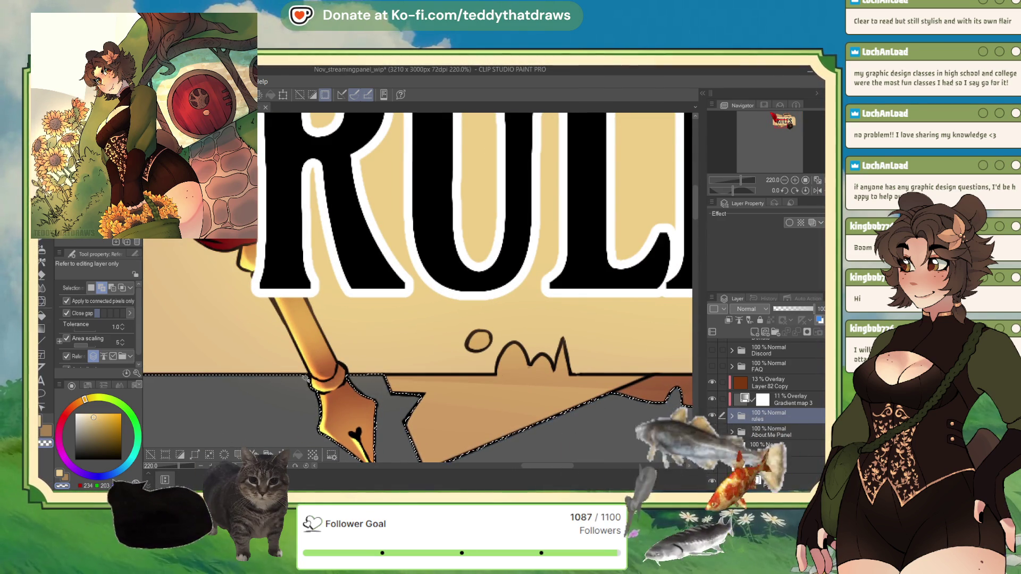
scroll(465, 380, down, 5)
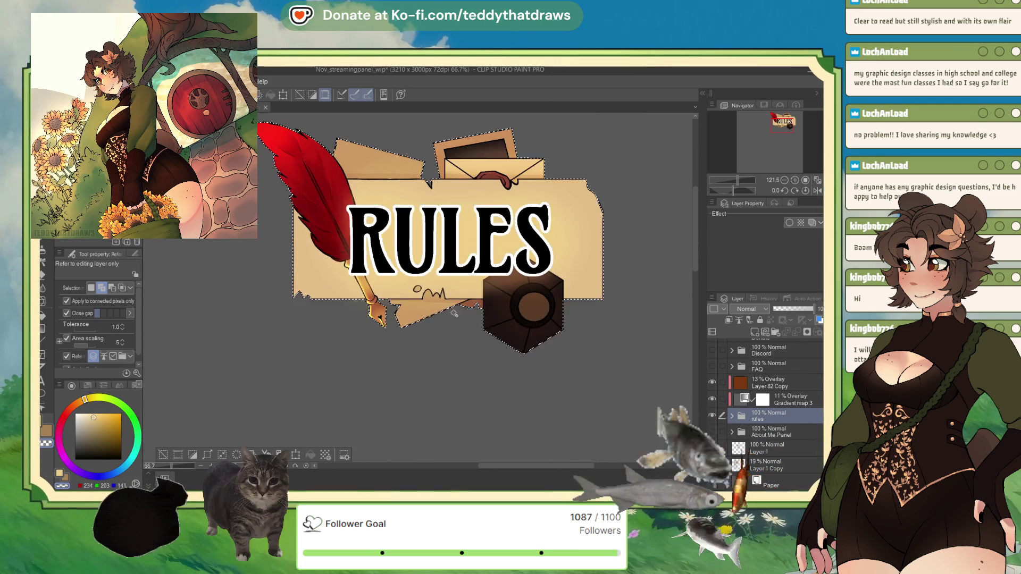
scroll(604, 235, up, 5)
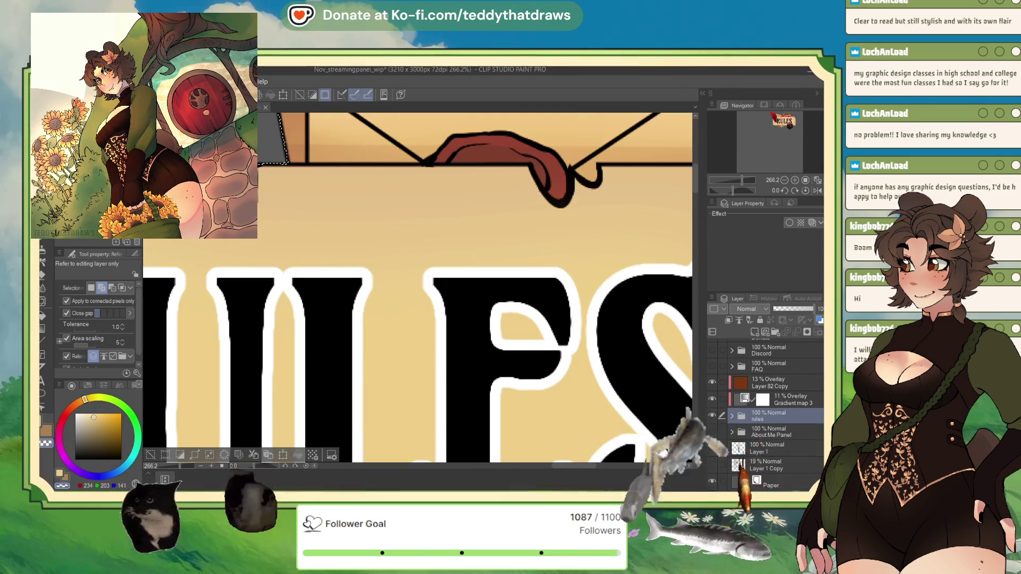
scroll(370, 275, down, 3)
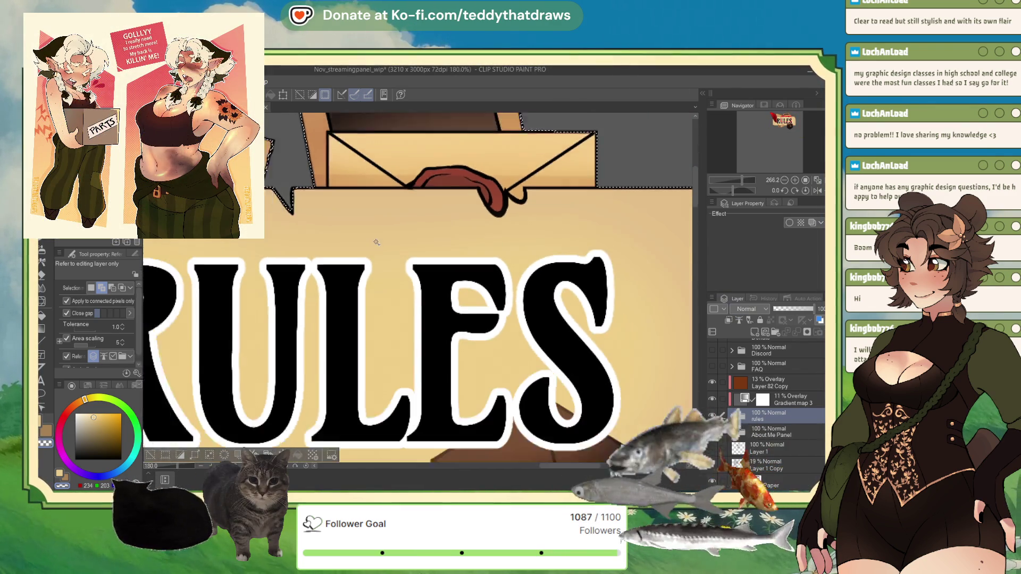
scroll(370, 275, down, 1)
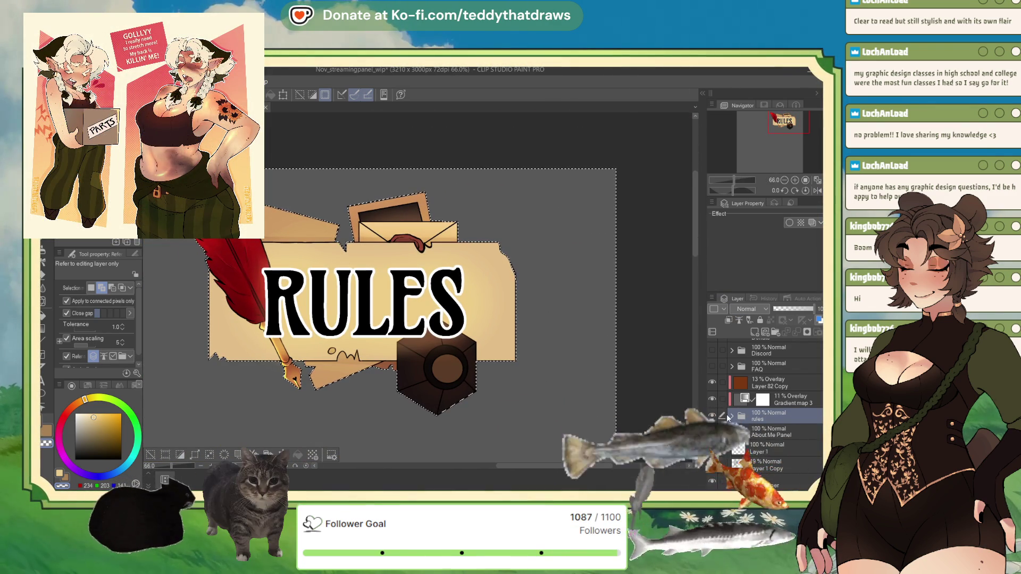
click(731, 418)
Clear the selection and select the banner shape from the Lines layer's contents.
click(777, 423)
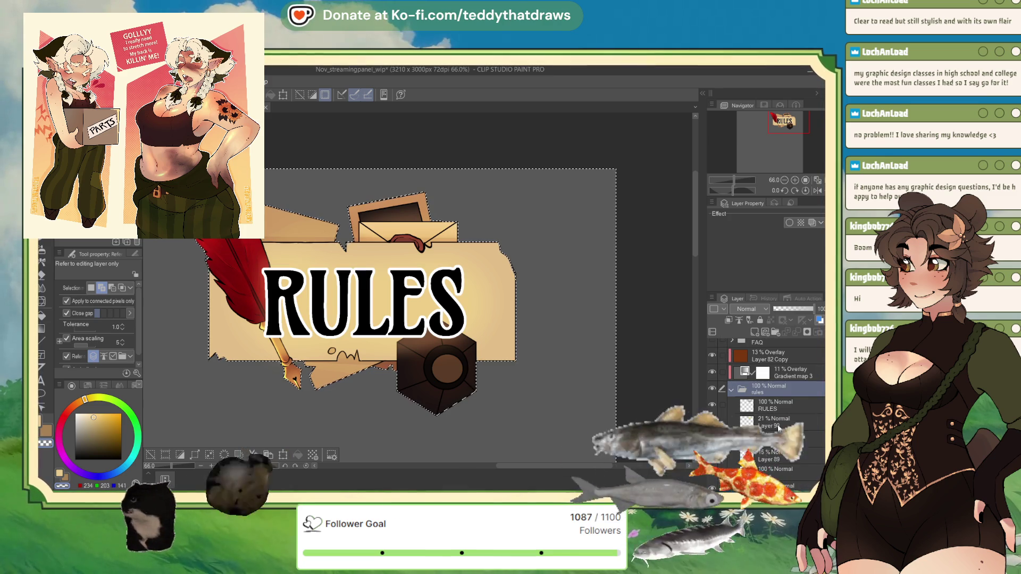
click(781, 440)
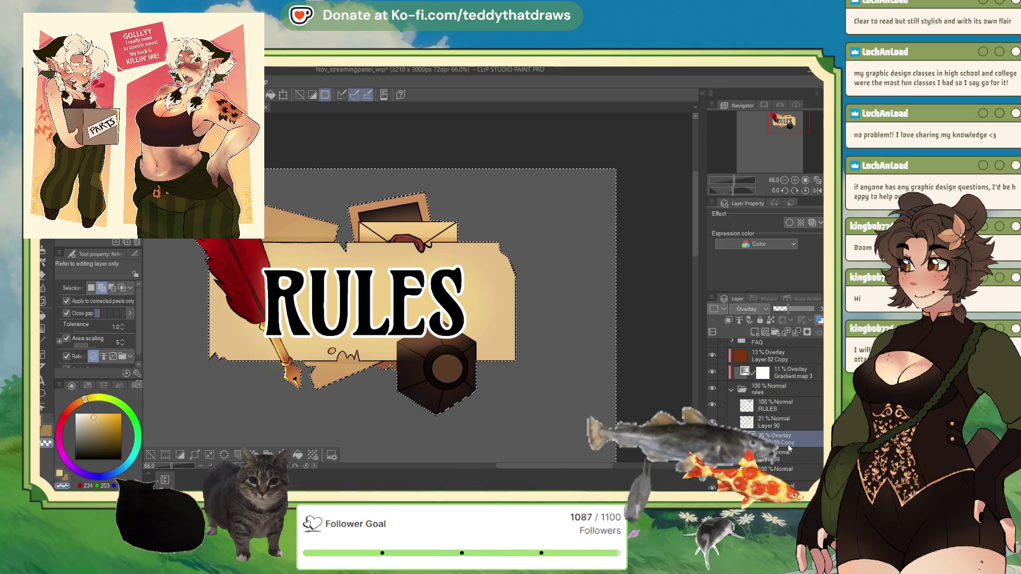
click(783, 469)
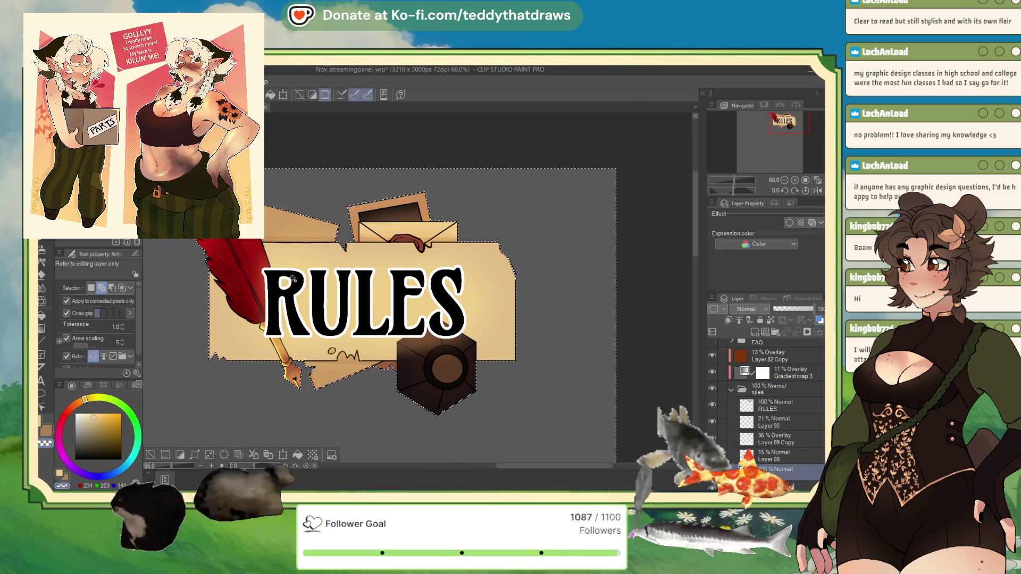
key(ctrl+d)
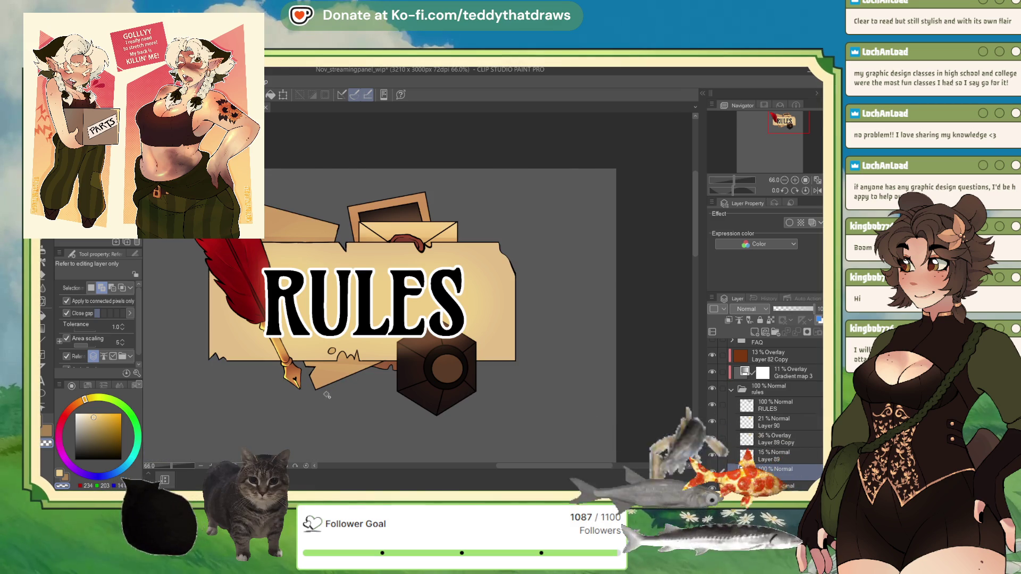
click(348, 371)
Invert the selection, collapse the rules folder, and select the layer beneath it.
scroll(348, 370, up, 4)
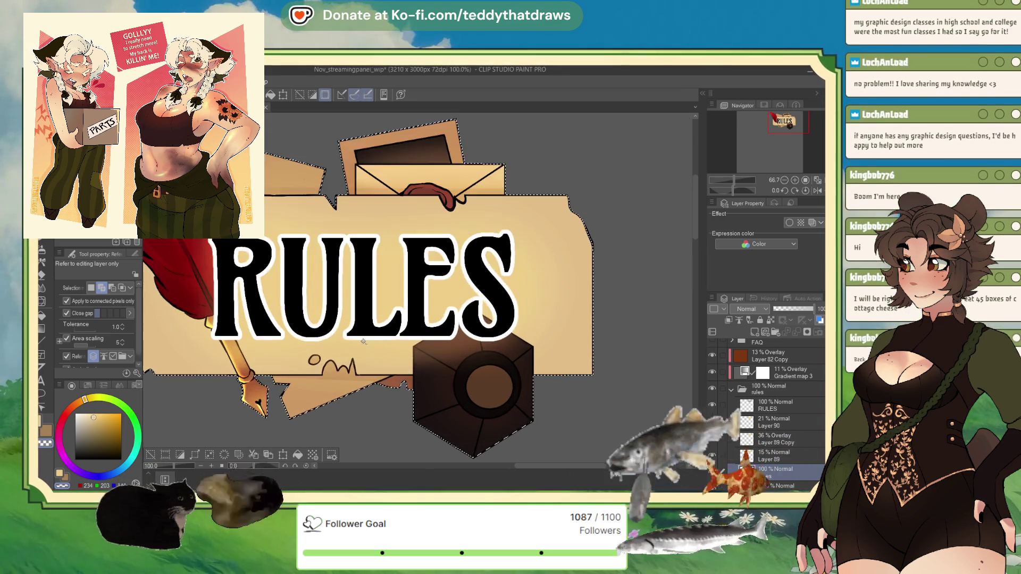
scroll(359, 232, down, 4)
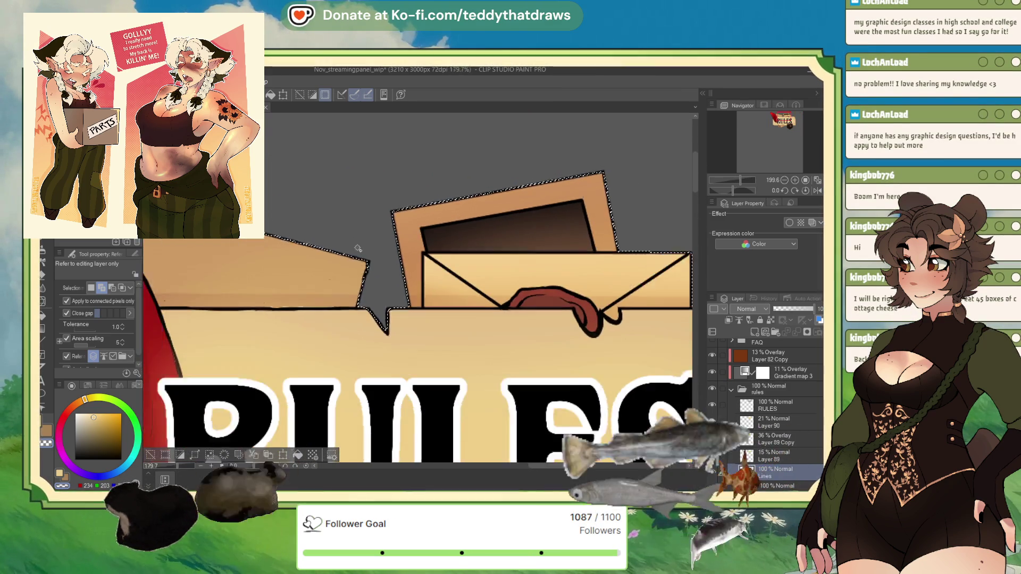
scroll(359, 232, down, 1)
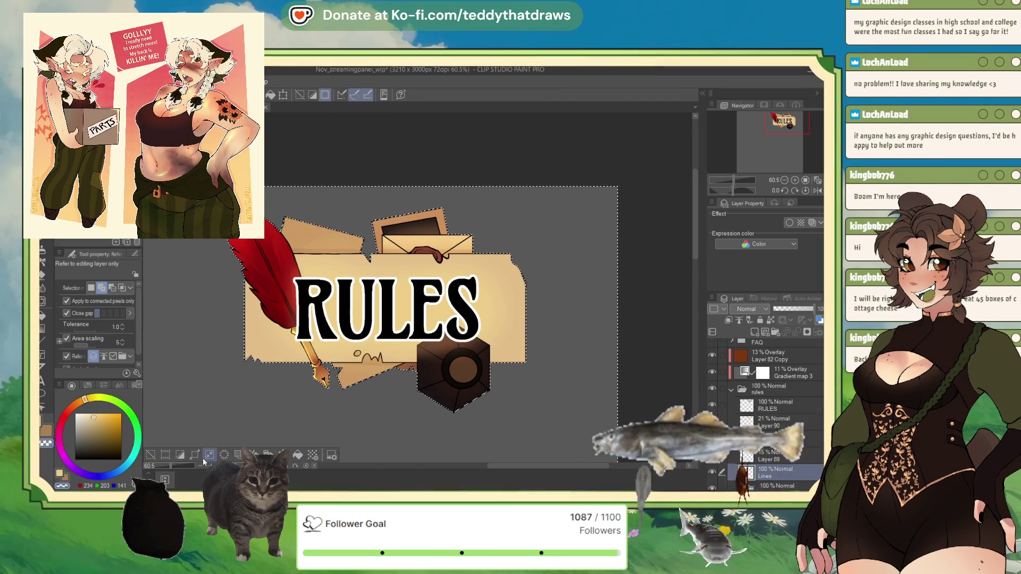
click(182, 455)
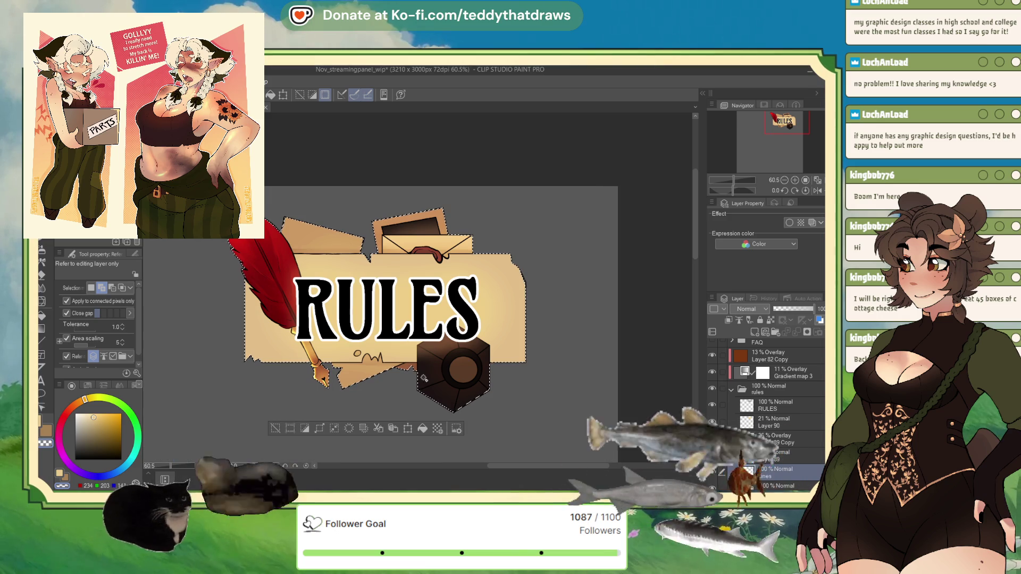
click(731, 389)
click(769, 430)
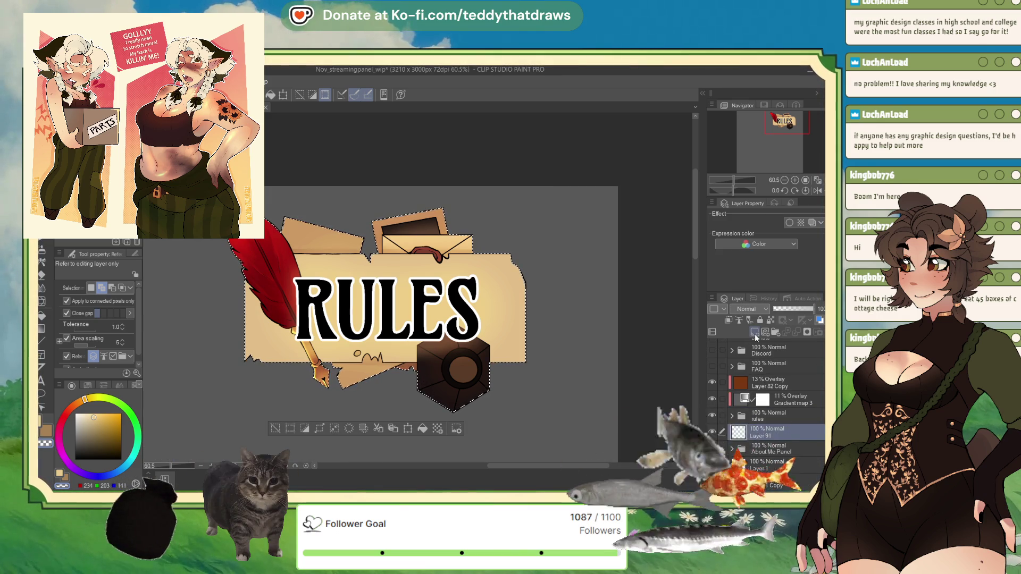
Set the drawing colour to black, then hide and restore the banner selection.
key(x)
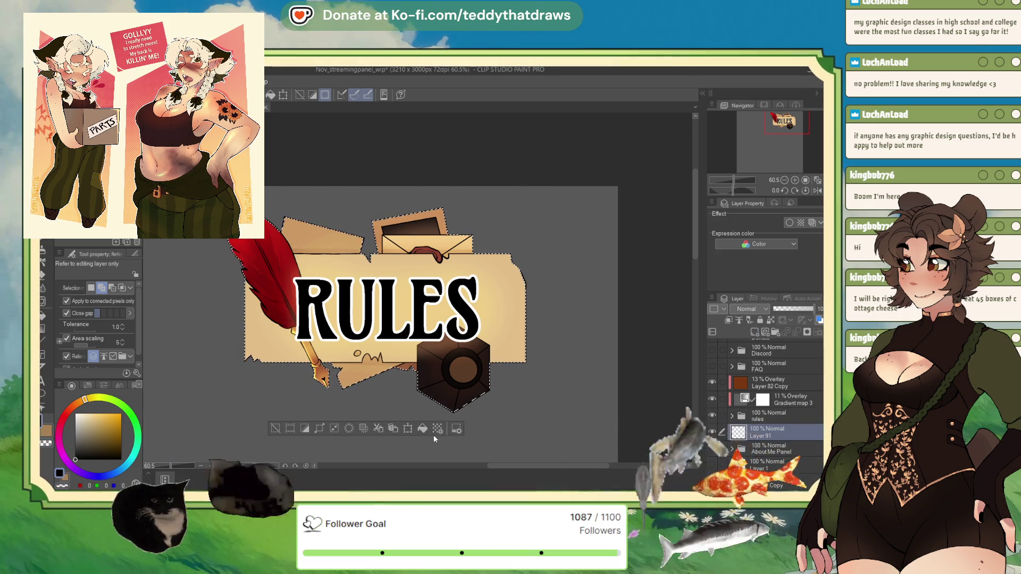
scroll(584, 218, down, 4)
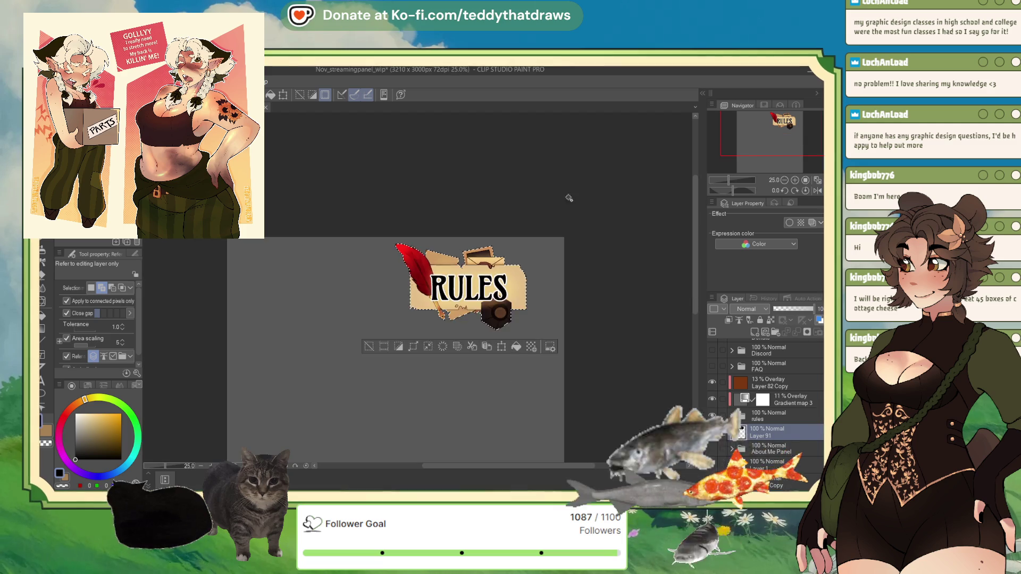
scroll(542, 260, up, 5)
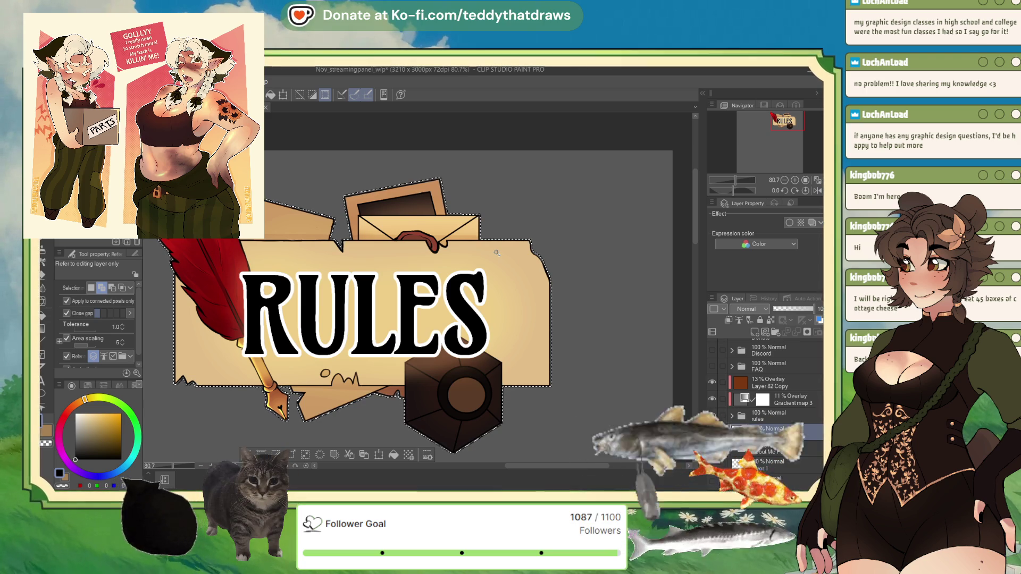
key(ctrl+d)
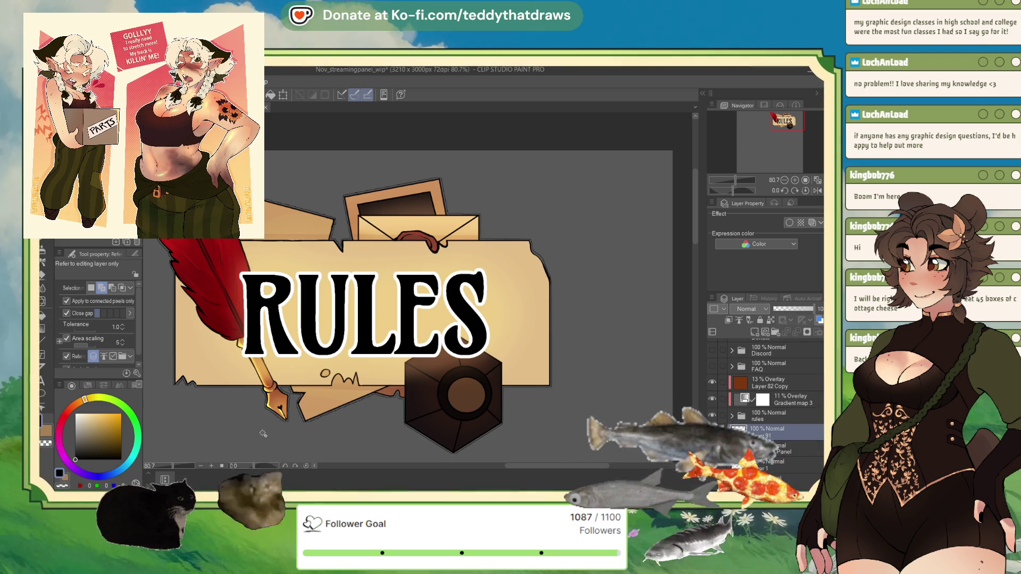
key(ctrl+z)
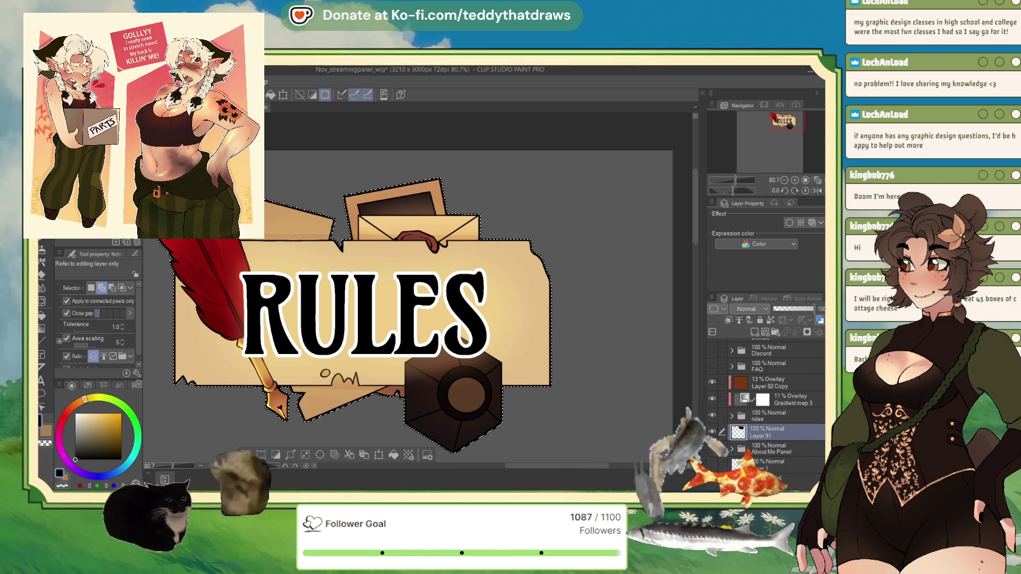
scroll(290, 394, up, 2)
Switch to the G-pen and rotate the canvas about 82.7°, zoomed out to fit the banner.
key(p)
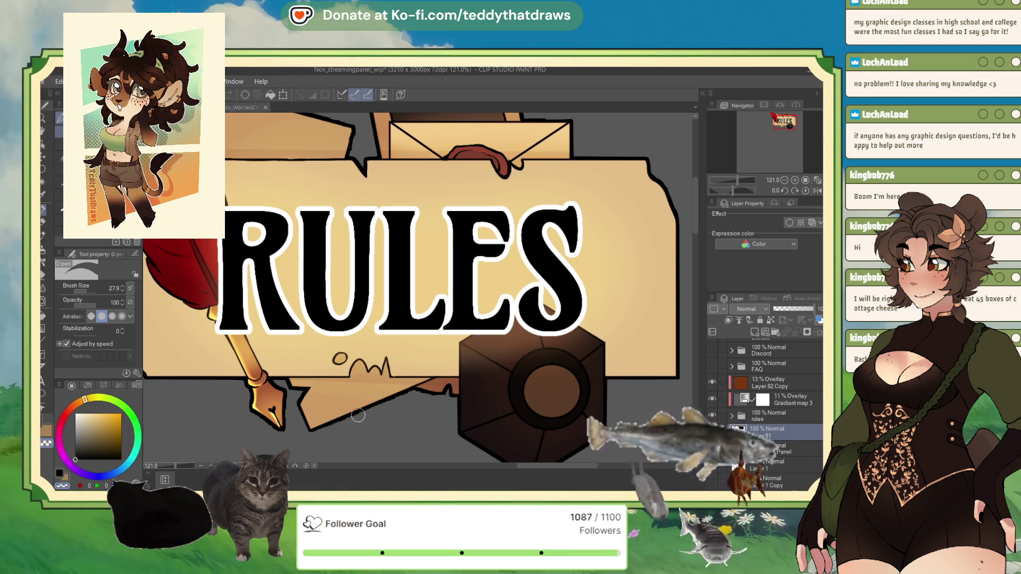
drag(735, 188, 740, 181)
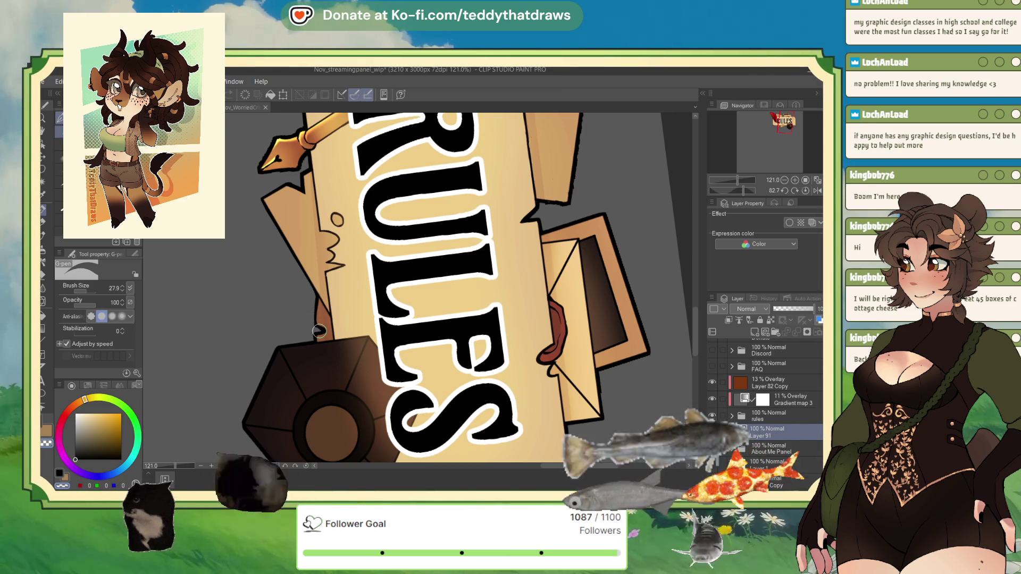
scroll(311, 337, down, 4)
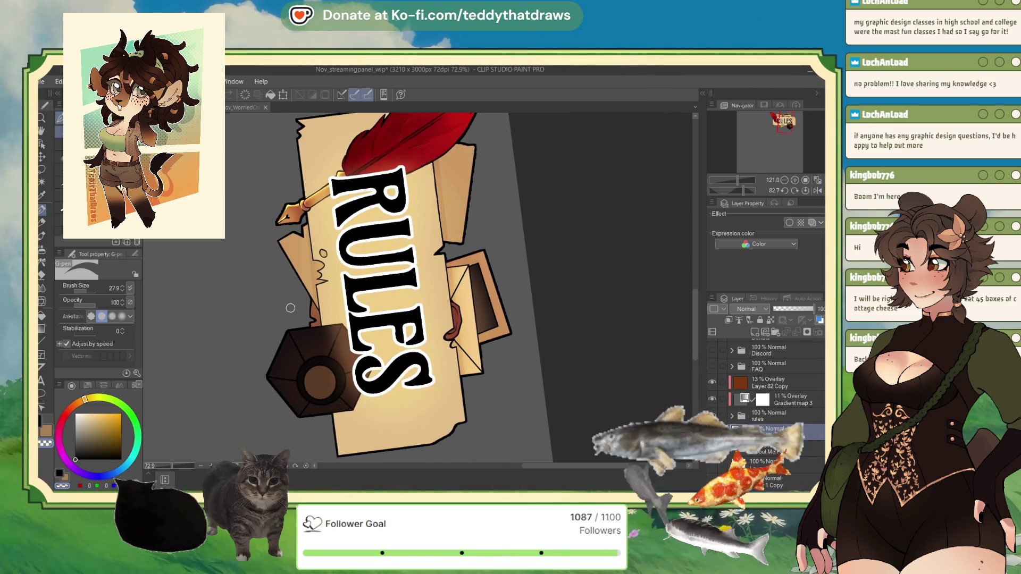